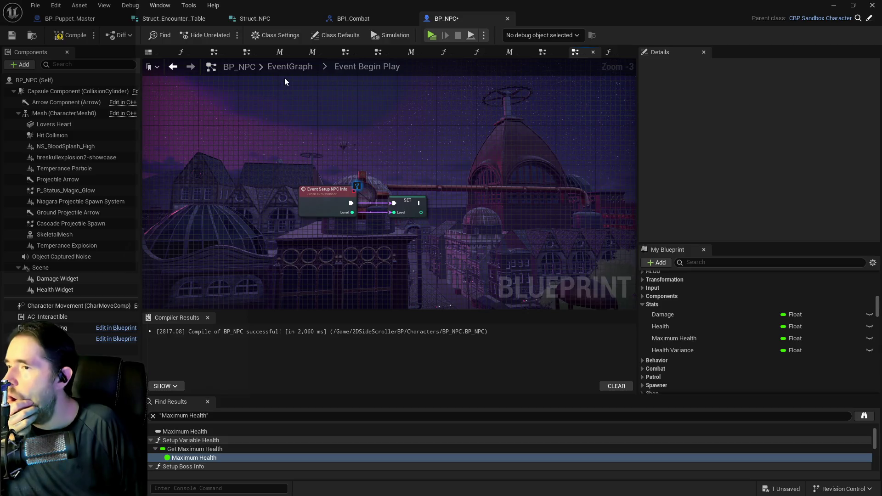
Search the blueprint members for 'se' and open the Setup Variable Health function graph
scroll(343, 134, "down", 3)
left_click(714, 262)
type("setup vari")
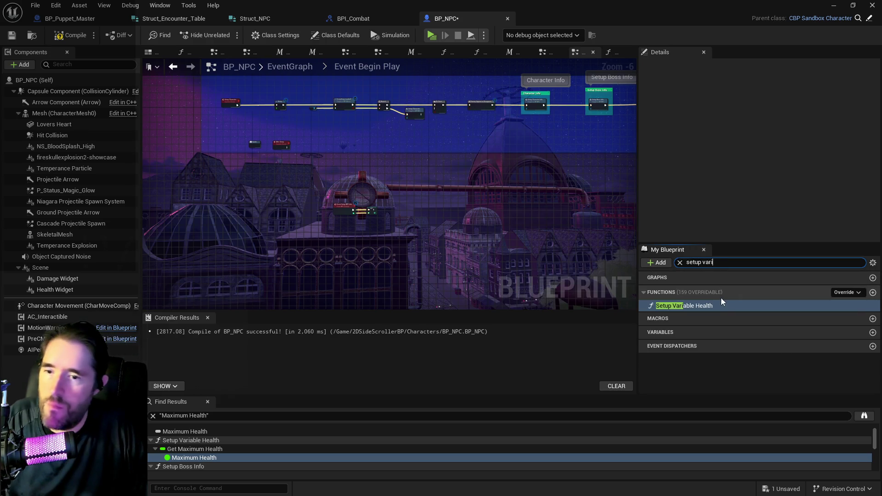
double_click(694, 305)
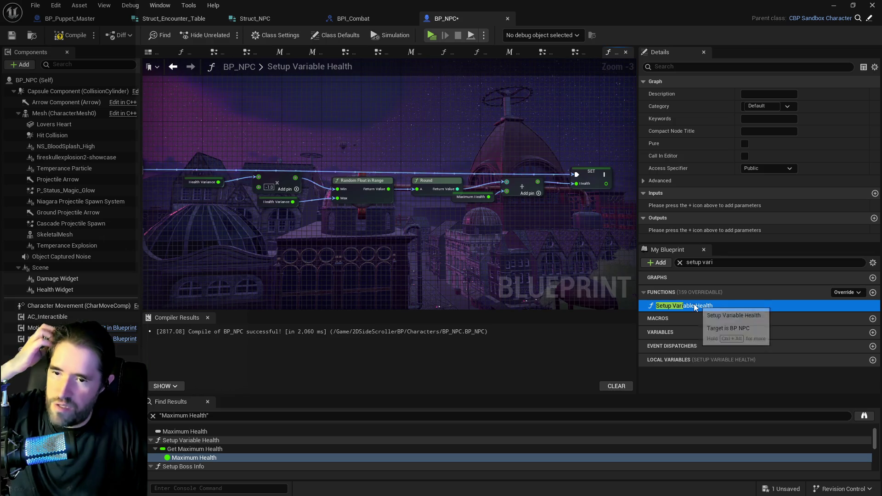
key("F2")
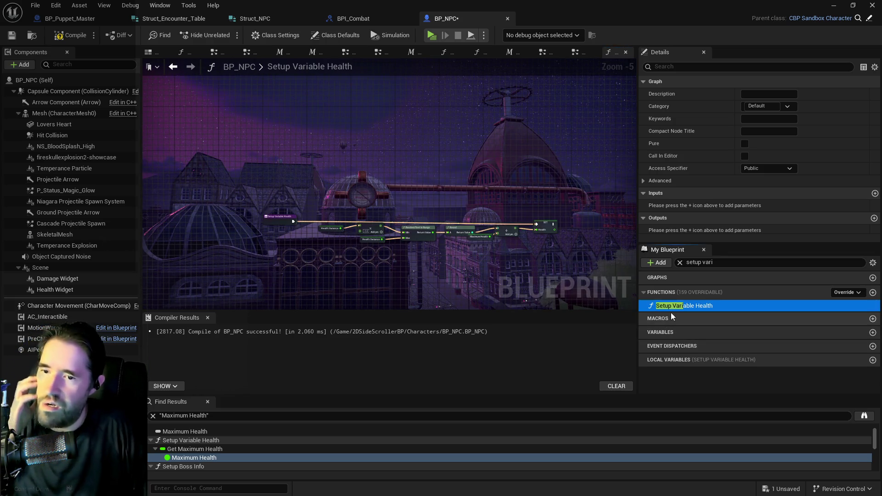
Find references to Setup Variable Health by name and jump to its Event Begin Play call
right_click(670, 307)
mouse_move(704, 363)
left_click(776, 362)
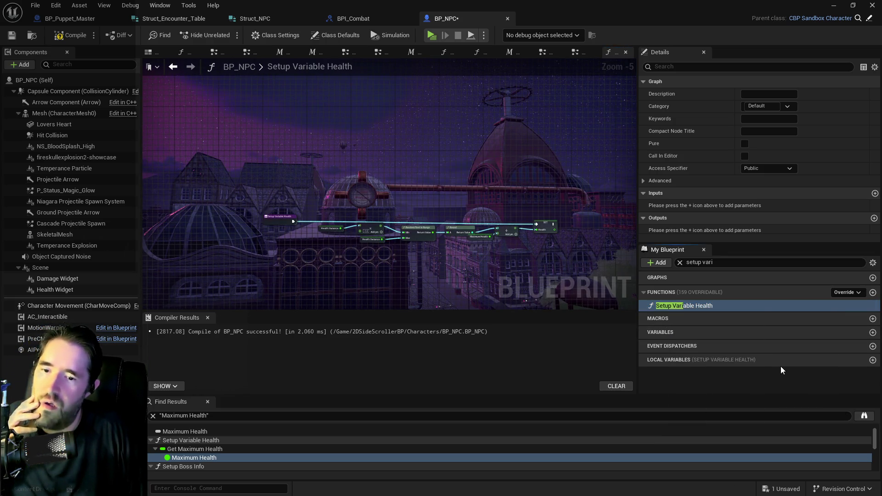
left_click(184, 440)
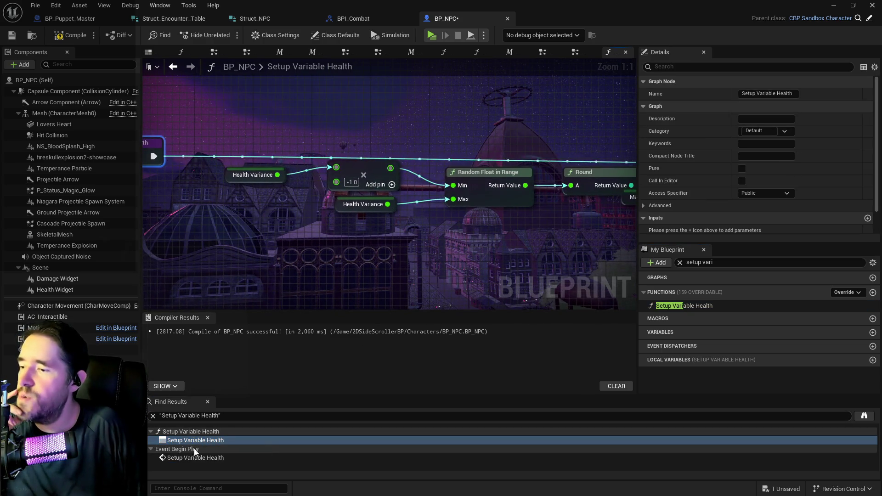
left_click(194, 458)
Survey the Begin Play chain and inspect the SET Level node's variable and default value
scroll(380, 291, "down", 5)
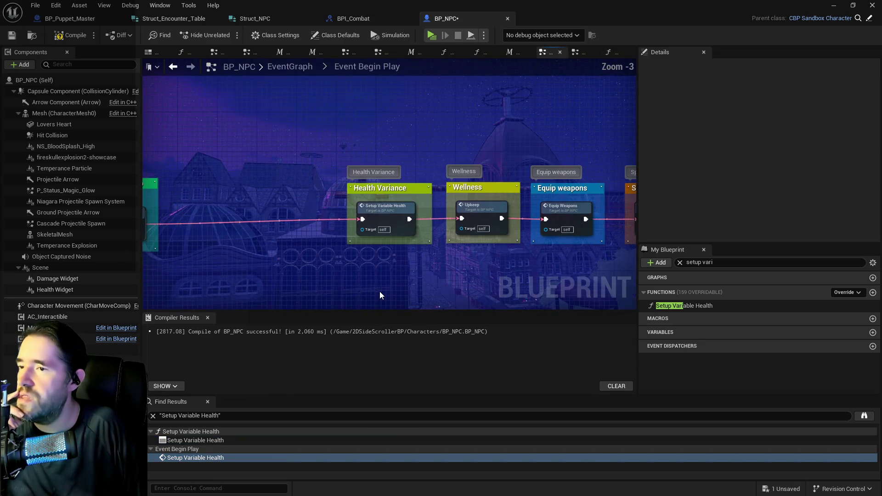
mouse_move(390, 283)
left_mouse_down()
mouse_move(404, 256)
mouse_move(457, 209)
mouse_move(449, 193)
mouse_move(286, 197)
left_mouse_up()
scroll(510, 166, "down", 2)
mouse_move(511, 165)
left_mouse_down()
mouse_move(564, 124)
mouse_move(460, 156)
left_mouse_up()
scroll(460, 156, "up", 2)
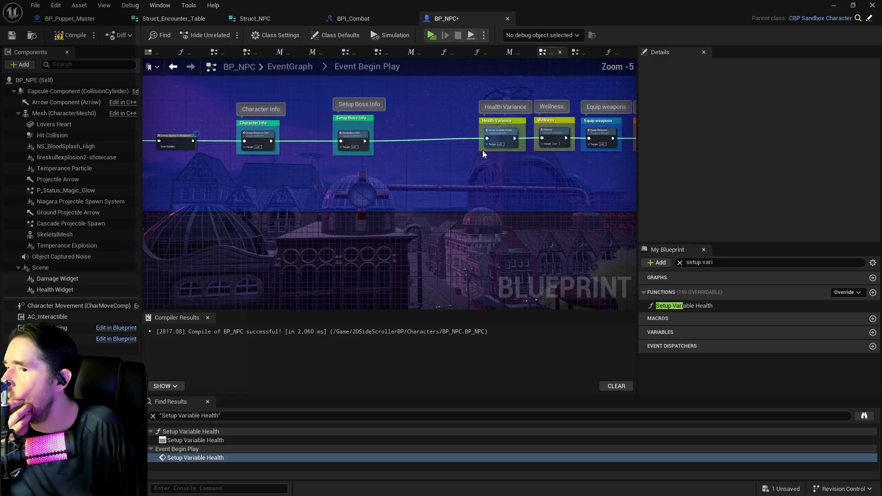
left_click_drag(230, 265, 382, 223)
left_click(165, 255)
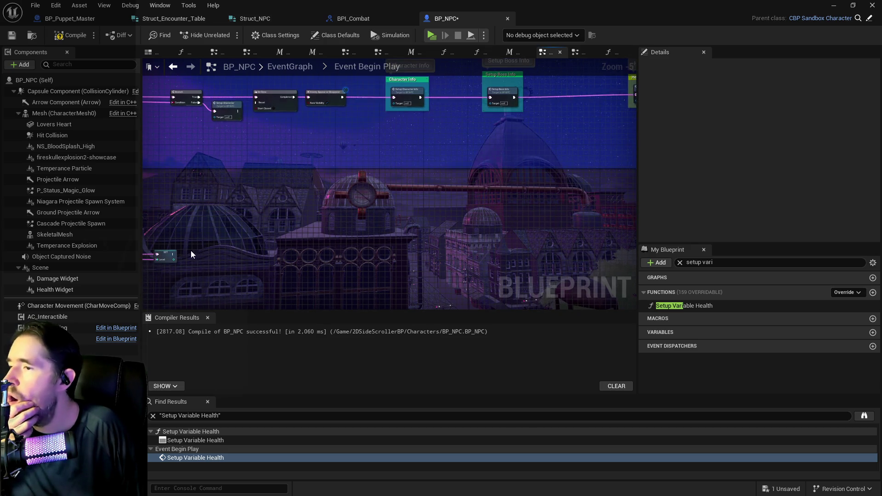
scroll(721, 186, "down", 5)
left_click(747, 226)
View the Health Variance and Wellness nodes, then reopen the Setup Variable Health graph
left_click_drag(631, 206, 383, 189)
scroll(384, 188, "up", 3)
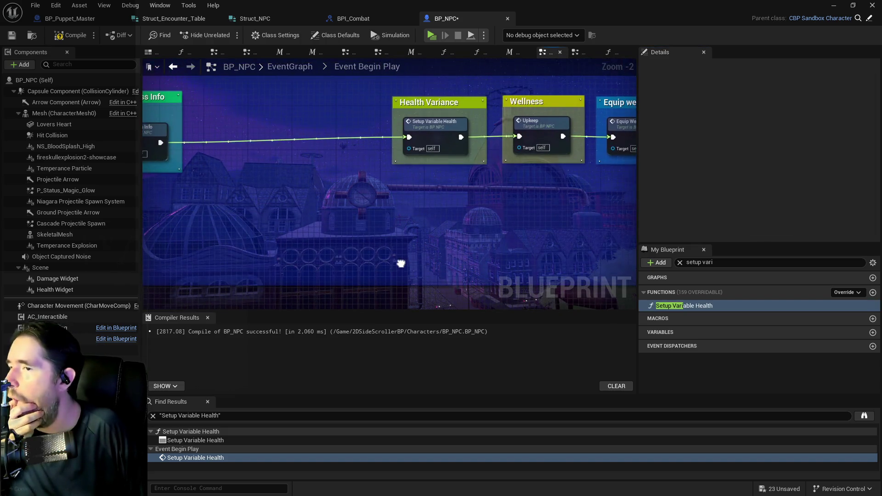
double_click(445, 135)
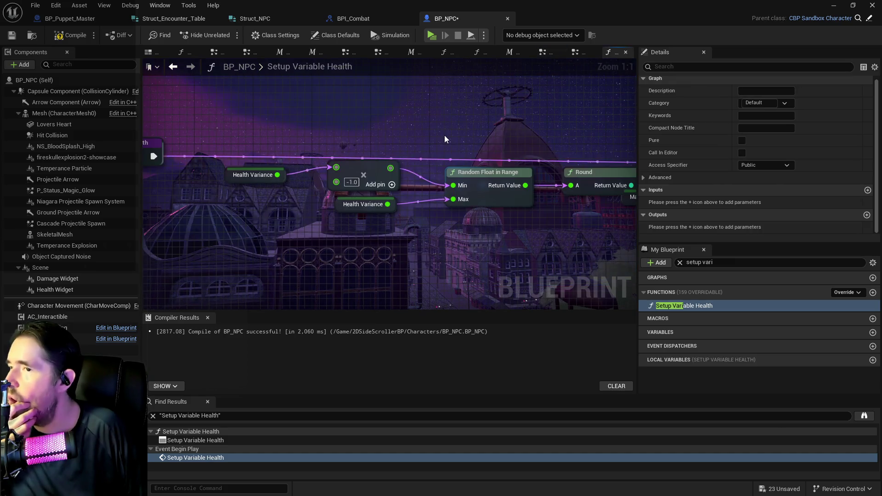
scroll(341, 214, "down", 1)
mouse_move(341, 215)
left_mouse_down()
mouse_move(237, 180)
mouse_move(528, 184)
left_mouse_up()
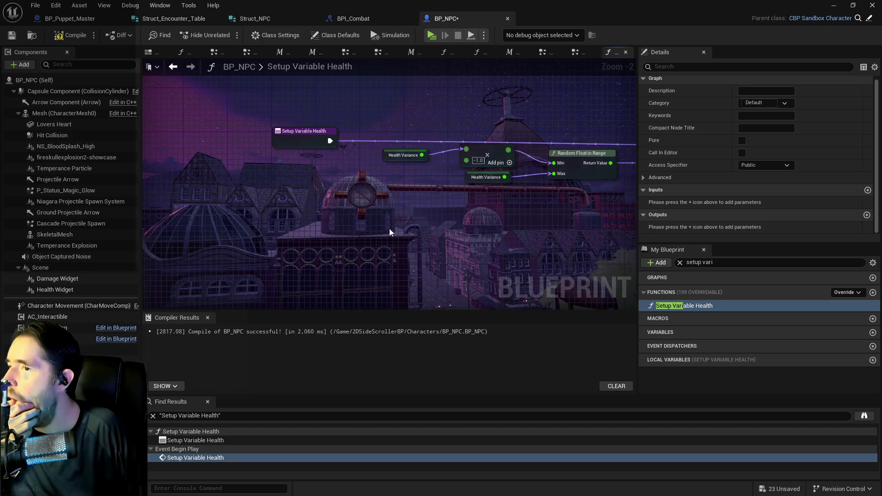
mouse_move(387, 242)
left_mouse_down()
mouse_move(416, 225)
mouse_move(303, 223)
left_mouse_up()
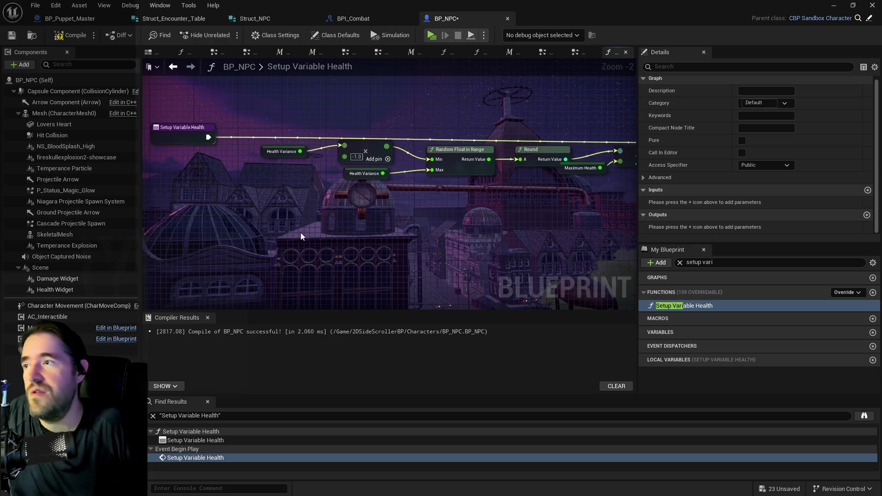
left_click(11, 36)
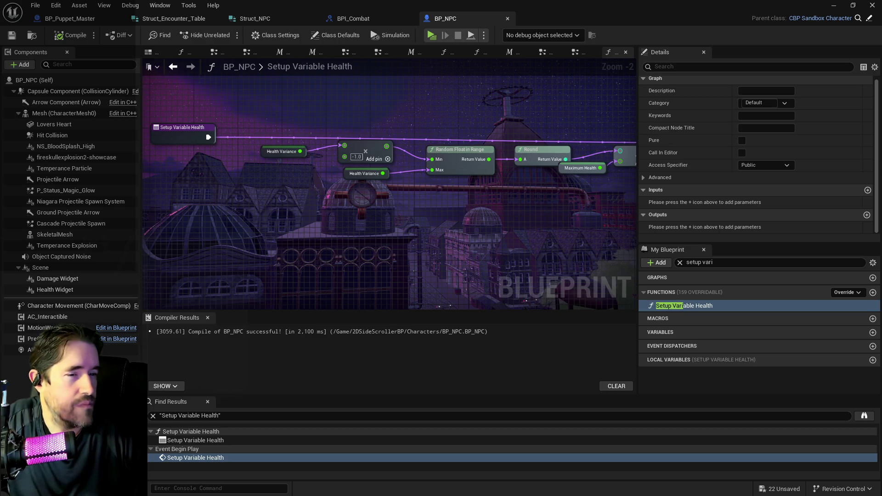
Select the Setup Variable Health function and shift its graph view to the right
left_click(685, 306)
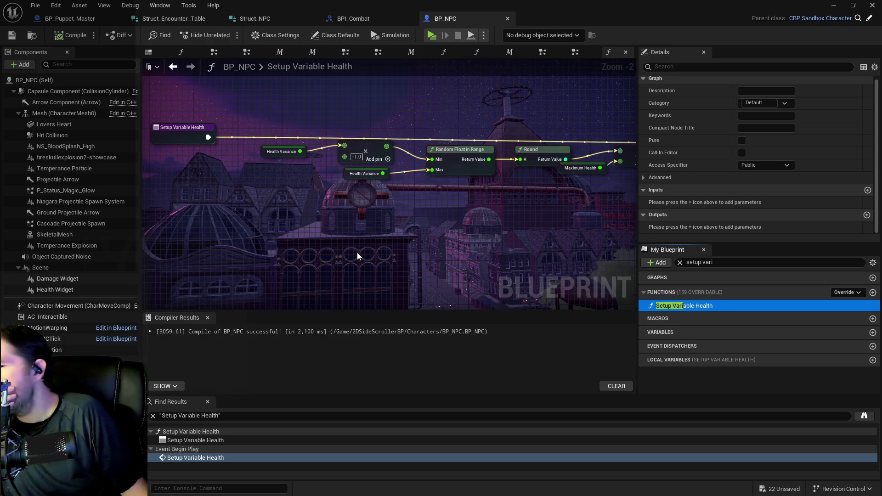
mouse_move(334, 242)
left_mouse_down()
mouse_move(379, 246)
mouse_move(368, 239)
left_mouse_up()
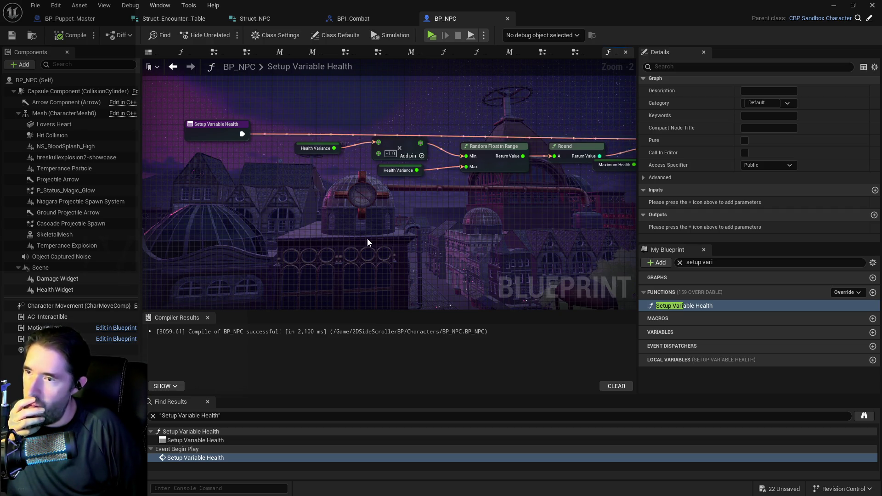
Add a Get NPC Stats node below the Health Variance nodes
right_click(225, 241)
type("get pla")
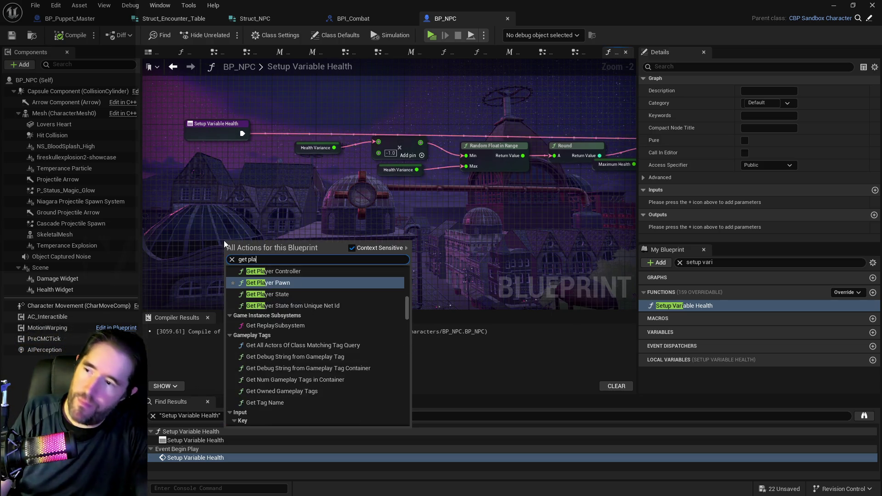
key("BackSpace")
key("BackSpace")
key("BackSpace")
type("n")
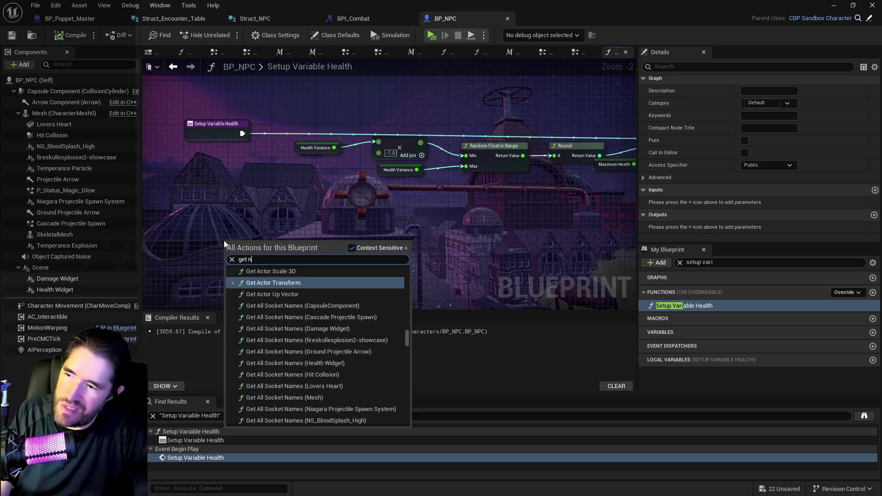
type("pc stat")
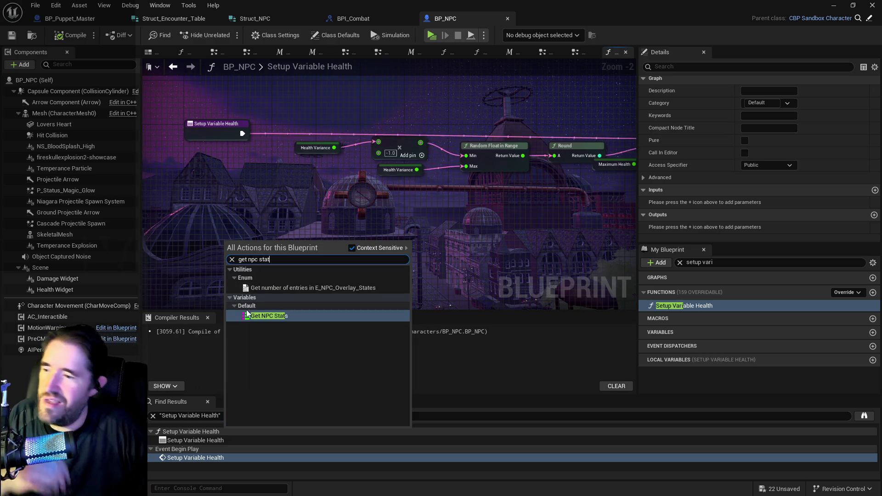
left_click(247, 316)
mouse_move(231, 248)
left_mouse_down()
mouse_move(235, 199)
mouse_move(299, 190)
left_mouse_up()
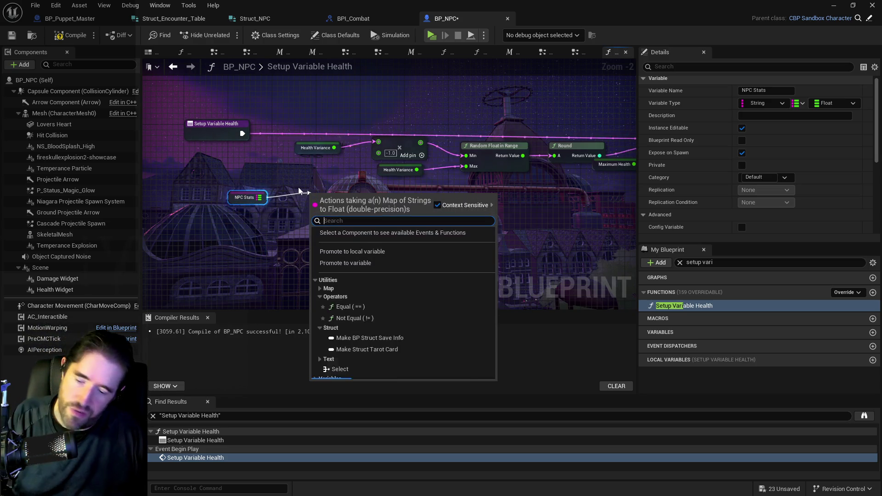
Add a Find node on the NPC Stats map with 'Health Variance' as its key
type("find")
key("Escape")
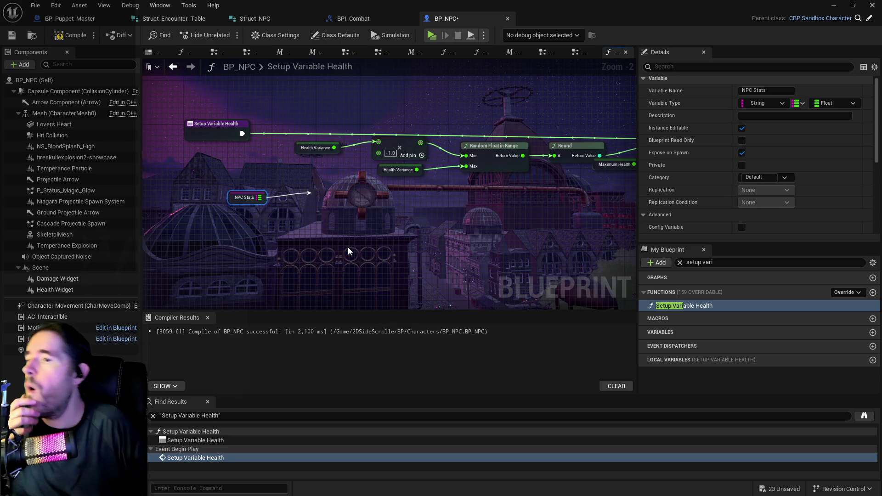
left_click(348, 251)
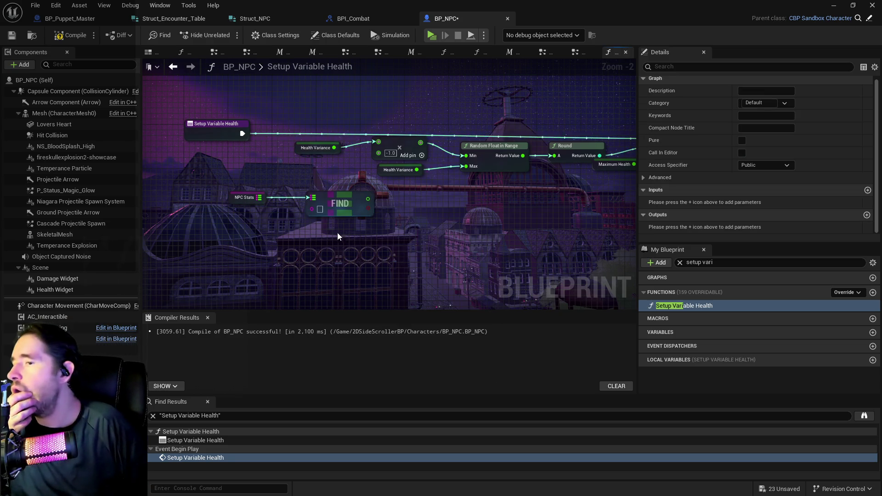
left_click(232, 199)
scroll(772, 177, "down", 5)
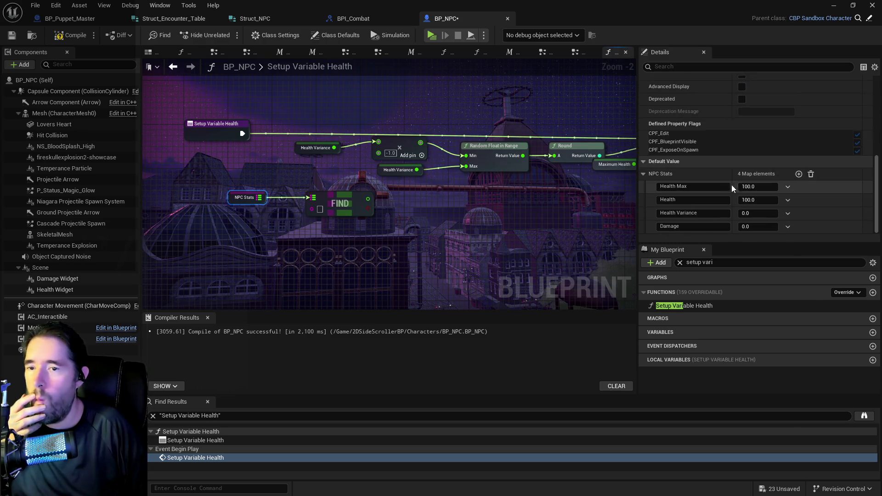
left_click(689, 214)
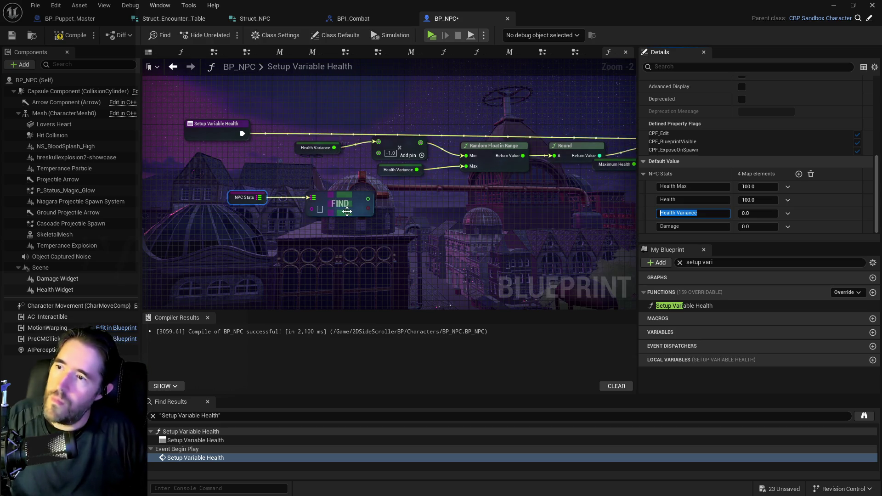
left_click(321, 210)
type("Health Variance")
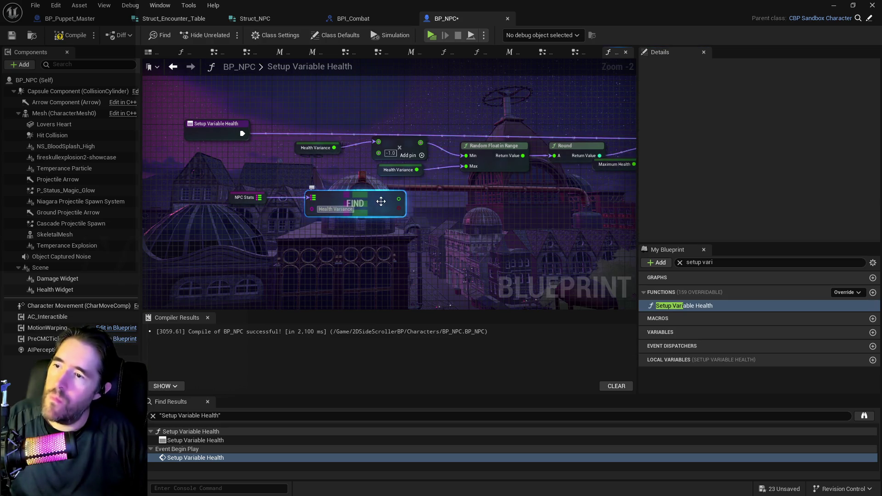
Wire the found Health Variance value into the Add node's top input and reposition the entry node
mouse_move(401, 199)
left_mouse_down()
mouse_move(367, 163)
mouse_move(376, 142)
left_mouse_up()
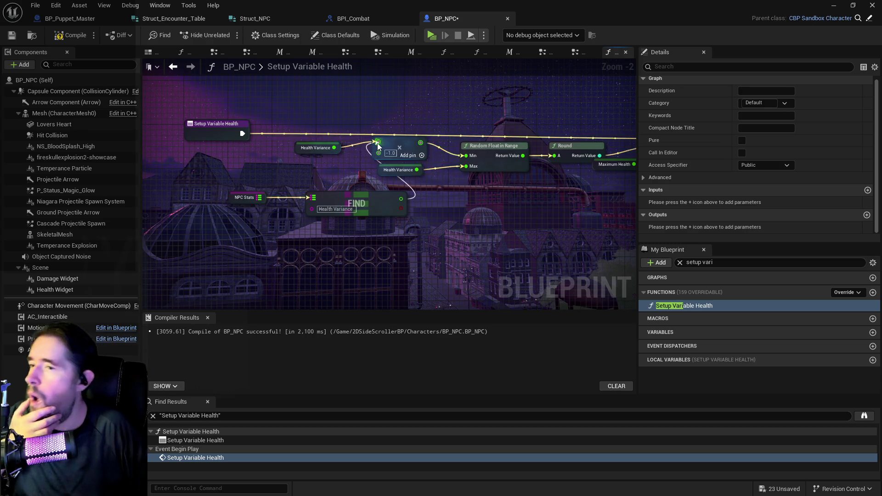
mouse_move(219, 184)
left_mouse_down()
mouse_move(372, 207)
mouse_move(266, 193)
mouse_move(438, 186)
left_mouse_up()
left_click_drag(341, 123, 206, 129)
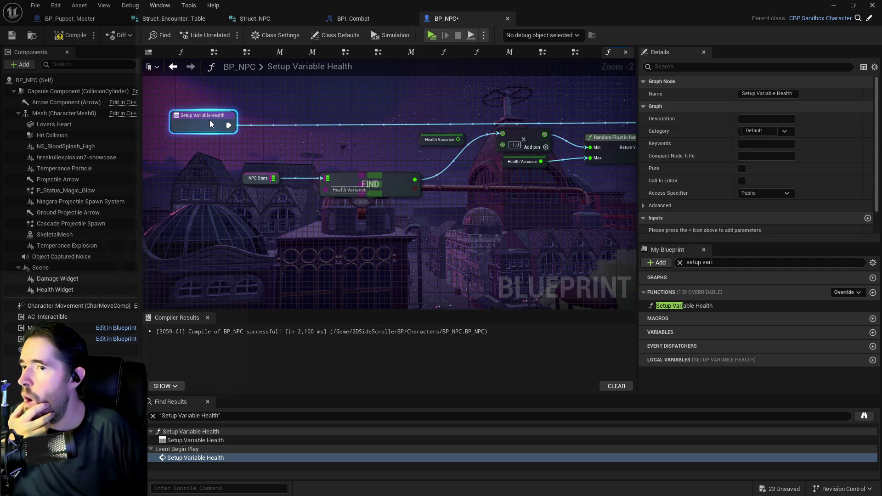
Move the Random Float in Range node group left and save BP_NPC
left_click_drag(406, 151, 288, 155)
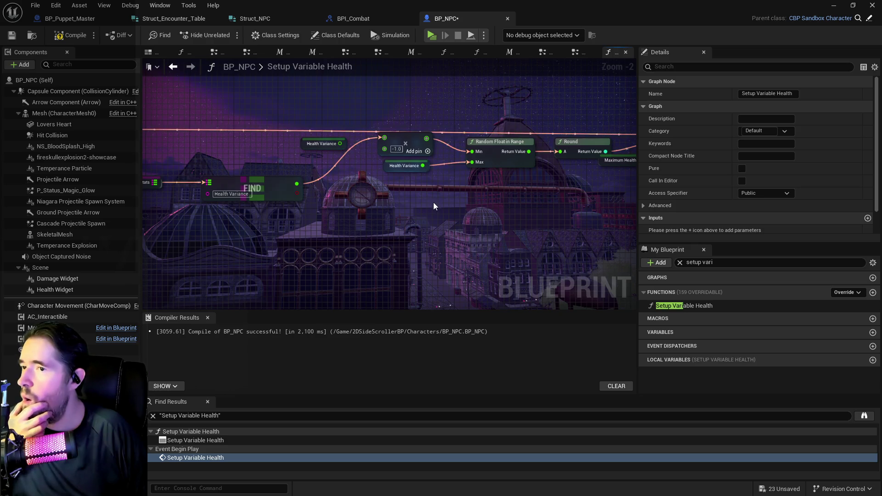
left_click_drag(434, 213, 537, 208)
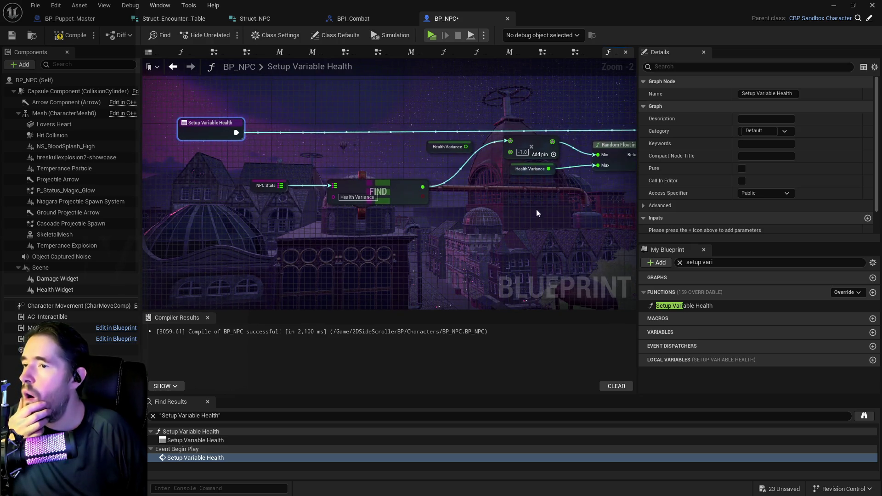
scroll(473, 162, "down", 2)
mouse_move(473, 162)
left_mouse_down()
mouse_move(252, 170)
mouse_move(280, 177)
left_mouse_up()
scroll(280, 177, "up", 1)
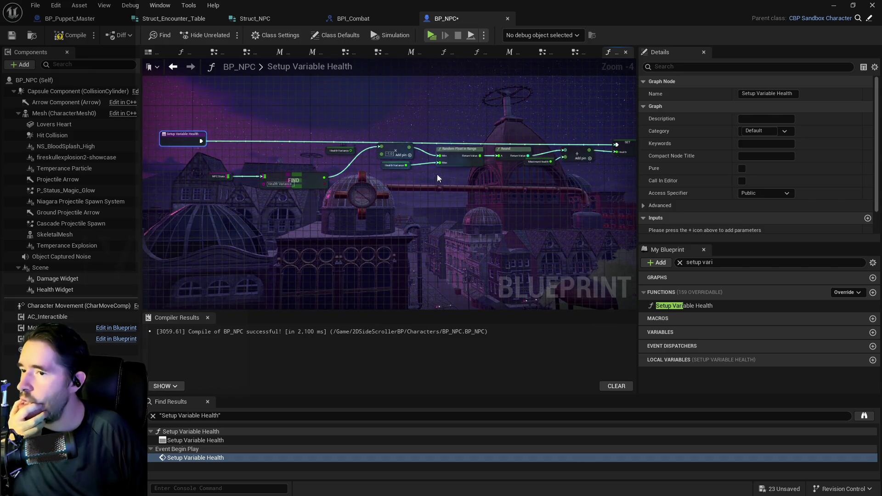
scroll(509, 174, "down", 1)
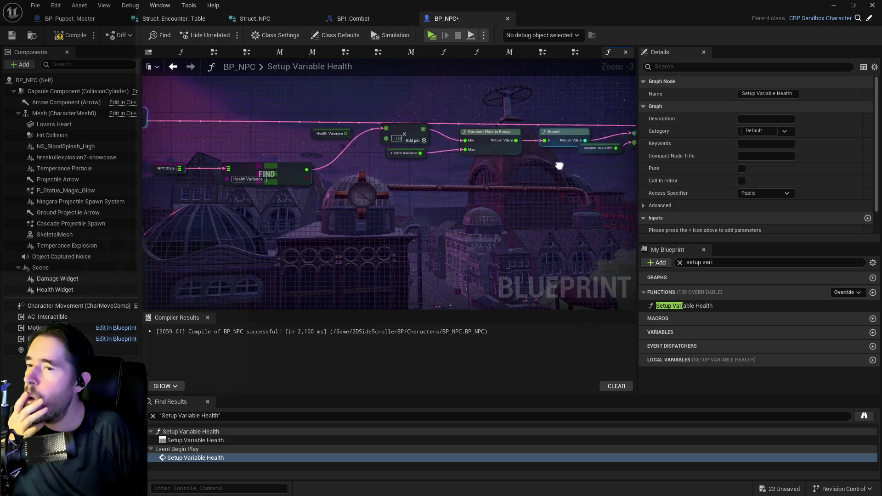
left_click_drag(200, 87, 478, 190)
left_click_drag(486, 143, 459, 143)
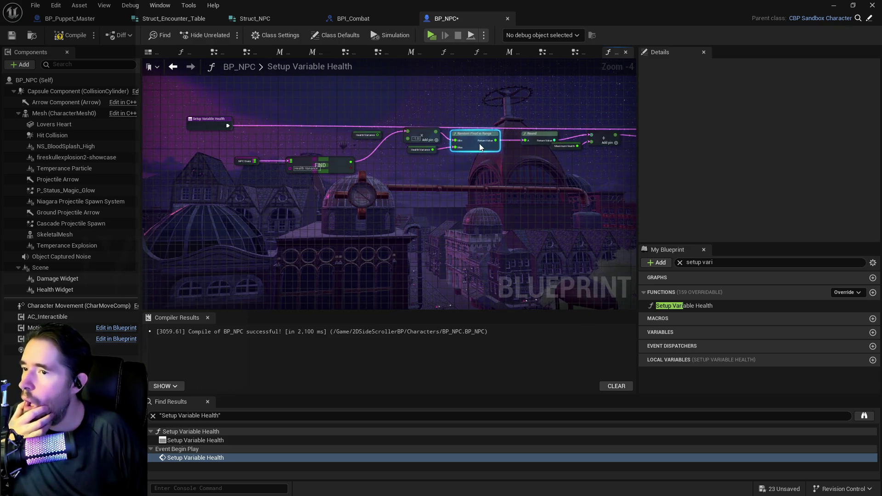
left_click(12, 37)
Shift the chain from Setup Variable Health to Round left and review the compacted graph
left_click_drag(190, 109, 525, 180)
left_click_drag(534, 139, 457, 137)
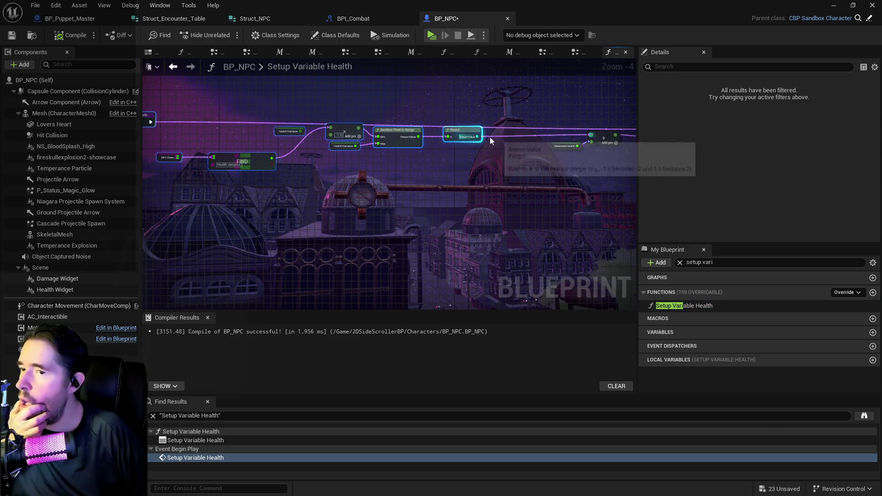
scroll(475, 145, "up", 2)
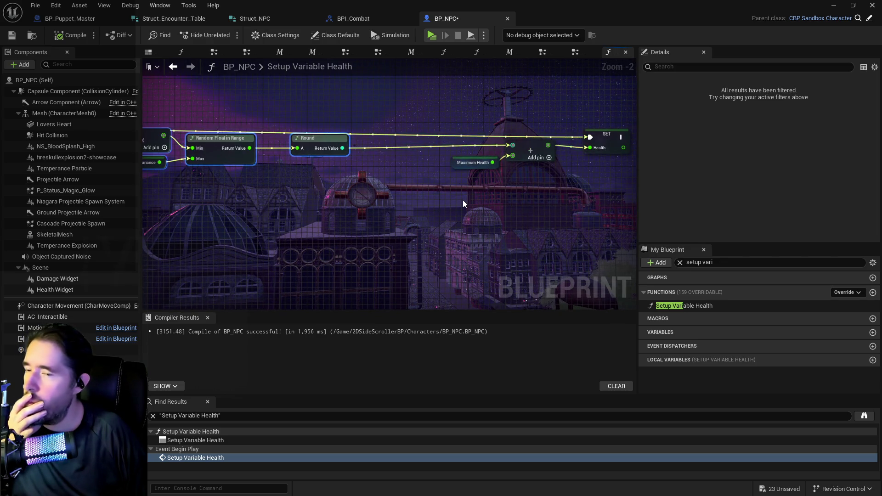
mouse_move(453, 171)
left_mouse_down()
mouse_move(527, 141)
mouse_move(500, 158)
left_mouse_up()
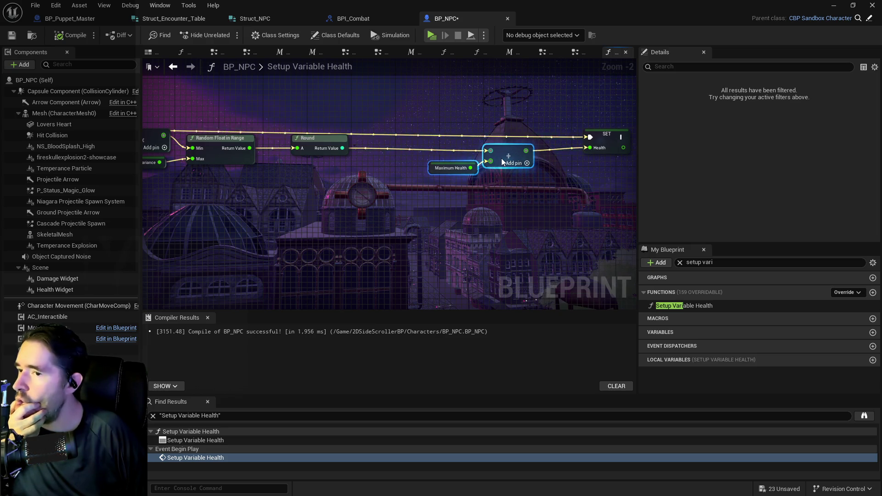
left_click_drag(446, 251, 319, 249)
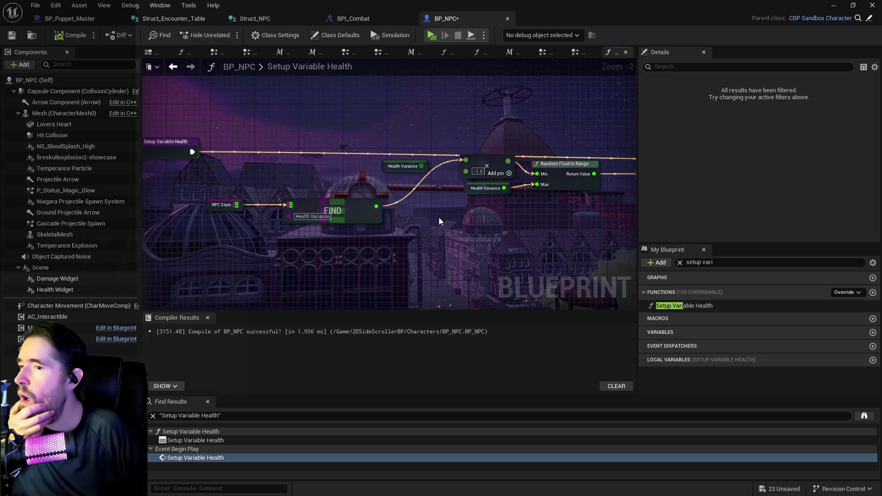
left_click_drag(492, 211, 219, 208)
mouse_move(407, 217)
left_mouse_down()
mouse_move(303, 220)
mouse_move(202, 208)
left_mouse_up()
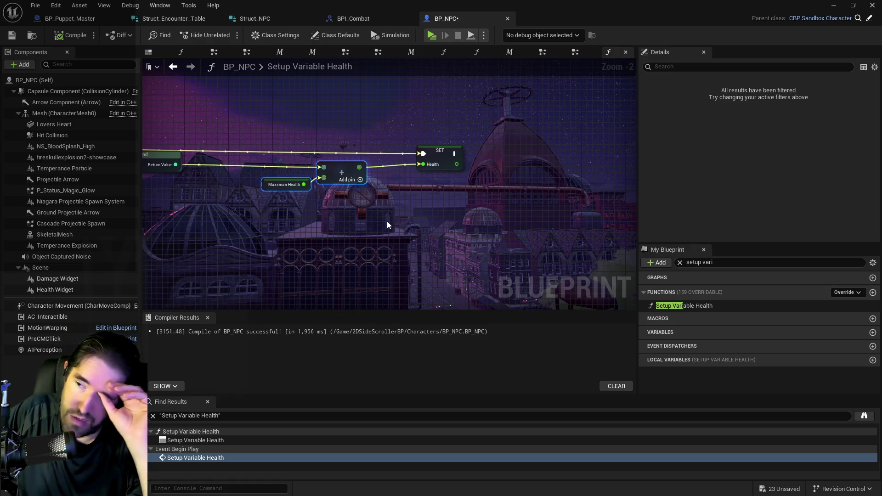
left_click_drag(197, 246, 410, 270)
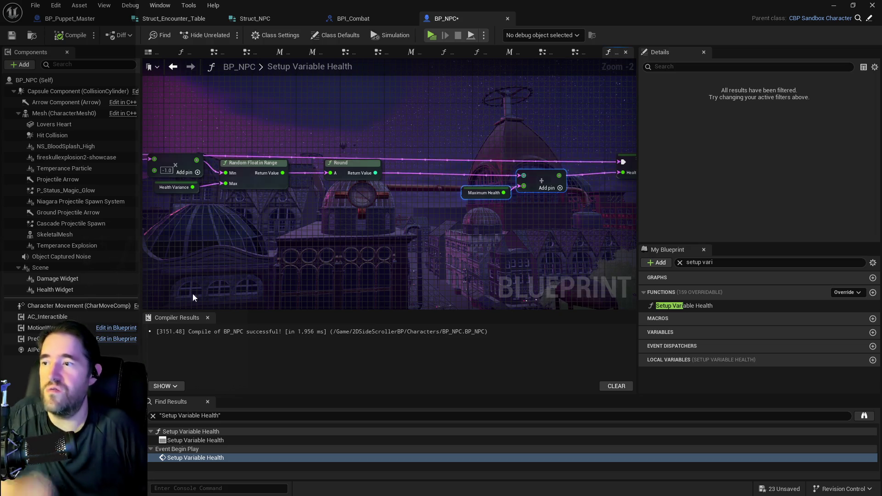
Nudge the Health Variance getter and move SET Health right, freeing space after the Add node
mouse_move(309, 263)
left_mouse_down()
mouse_move(597, 227)
mouse_move(536, 222)
left_mouse_up()
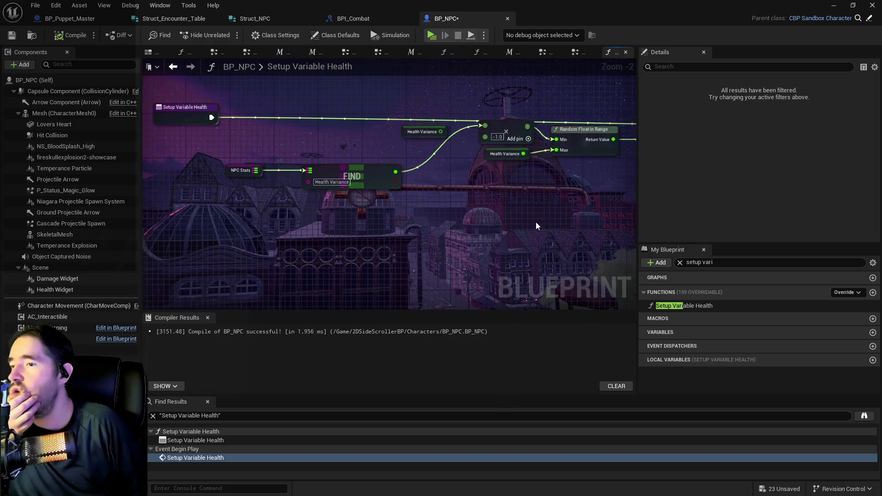
mouse_move(407, 133)
left_mouse_down()
mouse_move(451, 197)
mouse_move(509, 228)
mouse_move(176, 232)
left_mouse_up()
left_click_drag(421, 231, 322, 237)
left_click_drag(535, 140, 584, 144)
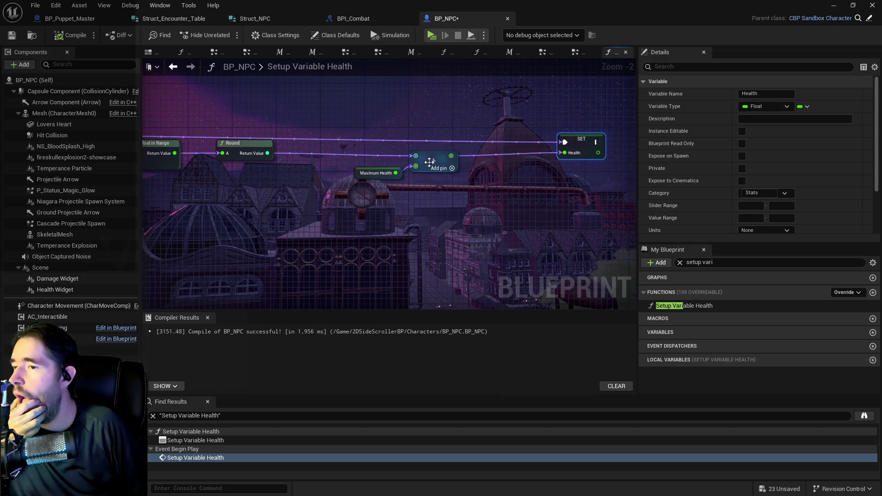
left_click_drag(451, 156, 486, 186)
Add a Multiply node fed by the Add result and place a Level variable getter
type("mul")
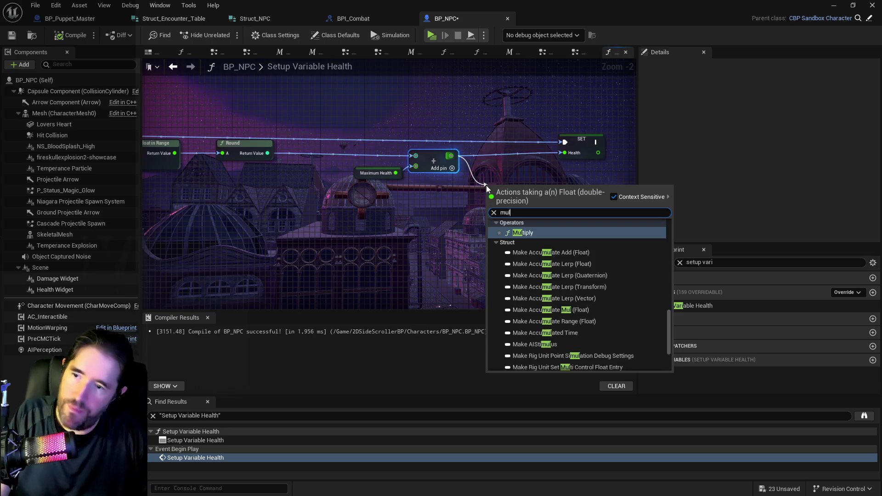
left_click(524, 232)
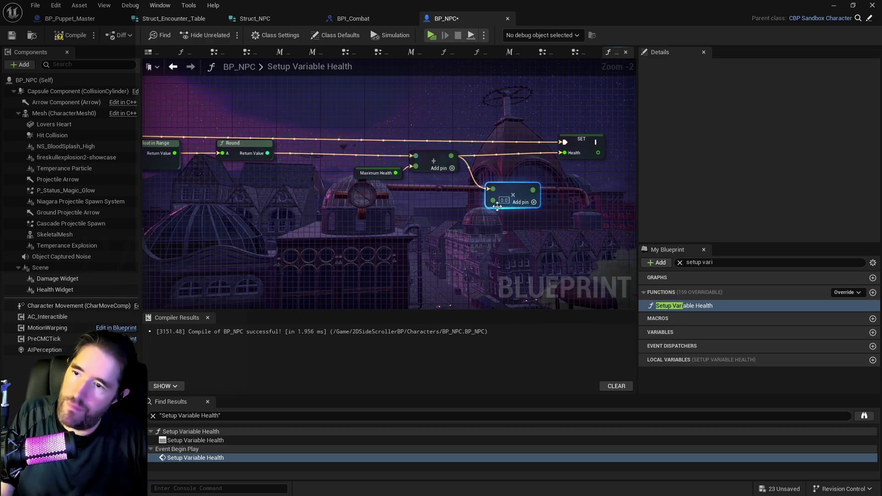
left_click_drag(506, 188, 521, 196)
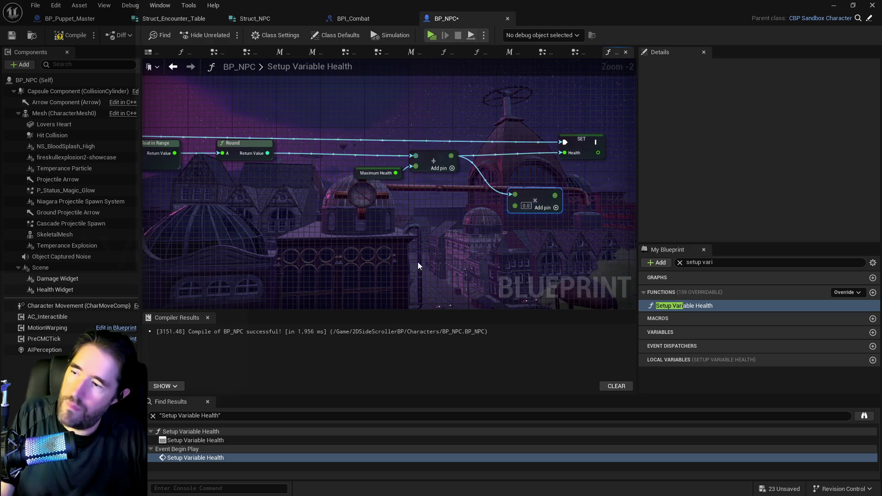
right_click(455, 224)
type("get level")
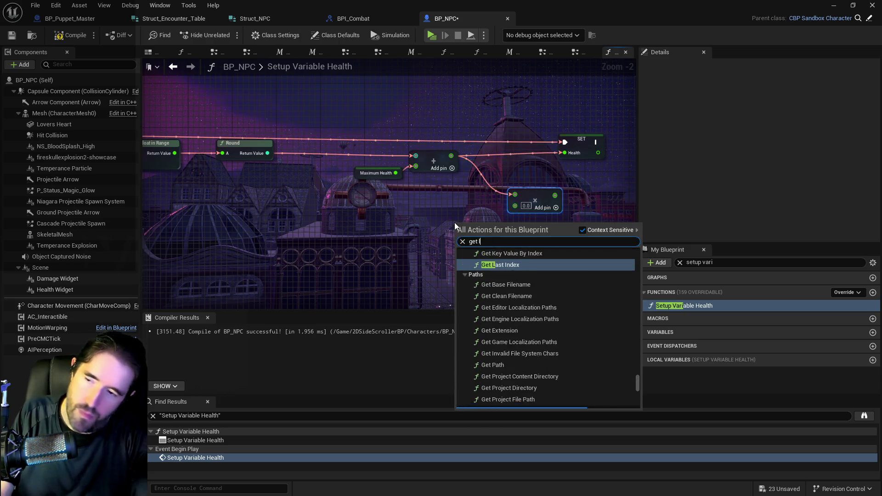
scroll(506, 341, "down", 10)
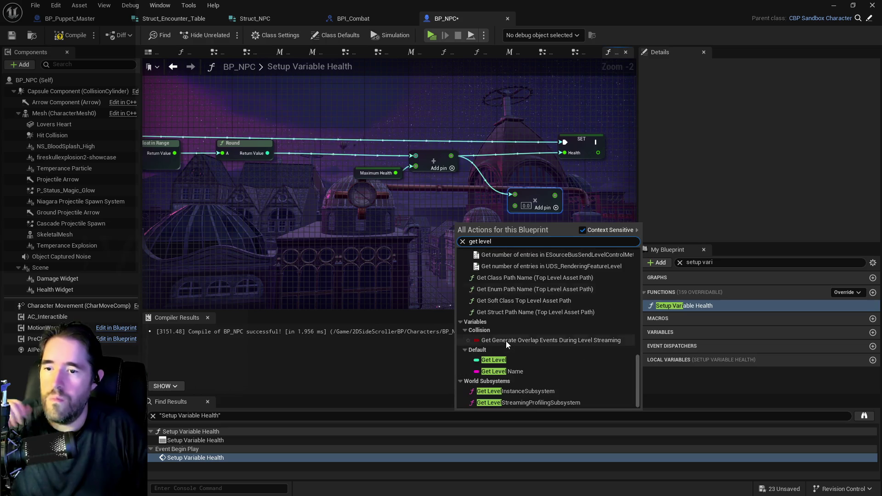
left_click(493, 361)
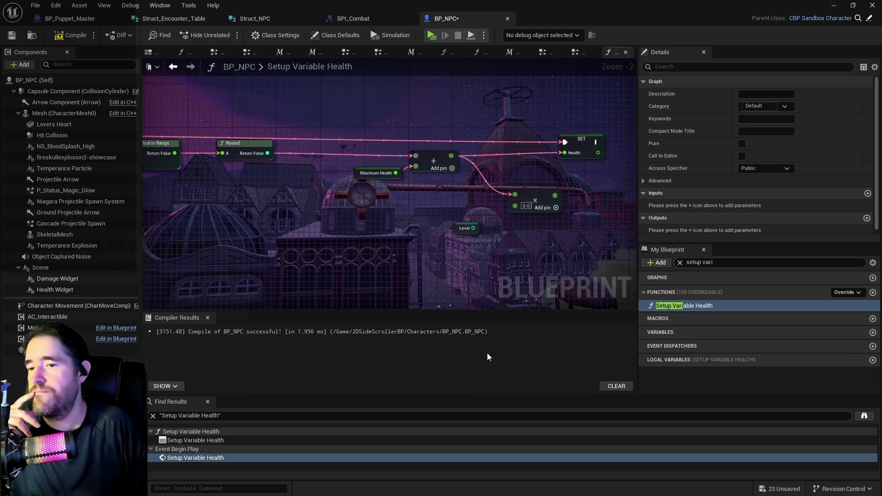
Rename the getter's variable to NPC Level and connect it to the Multiply node
left_click(454, 230)
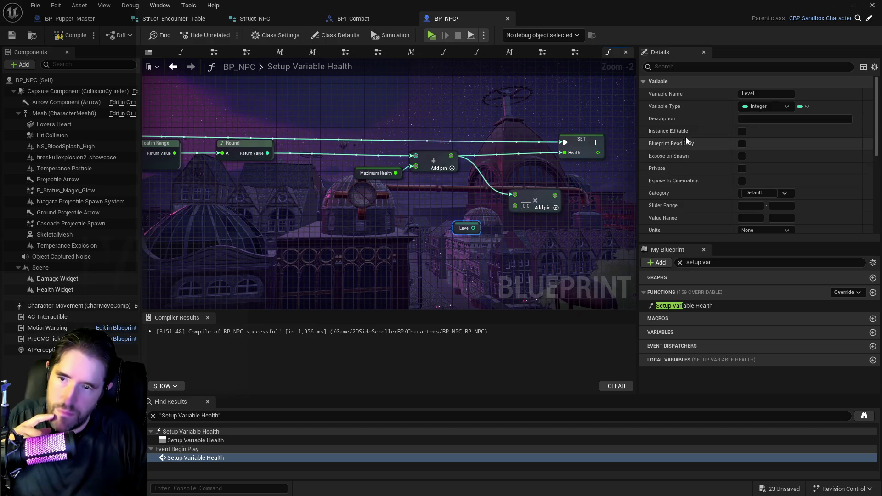
type("NPC")
key("Return")
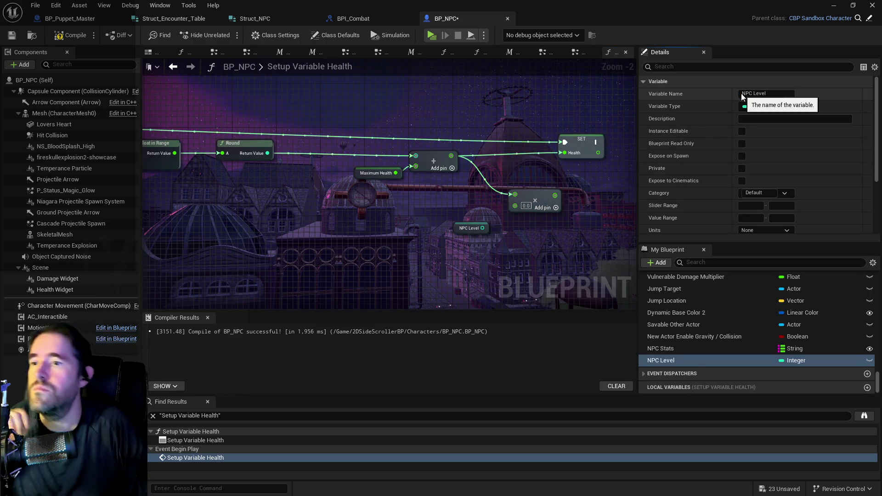
mouse_move(455, 228)
left_mouse_down()
mouse_move(408, 227)
mouse_move(499, 206)
mouse_move(541, 210)
mouse_move(444, 232)
left_mouse_up()
left_click_drag(490, 164, 536, 163)
mouse_move(455, 218)
left_mouse_down()
mouse_move(519, 178)
mouse_move(458, 214)
left_mouse_up()
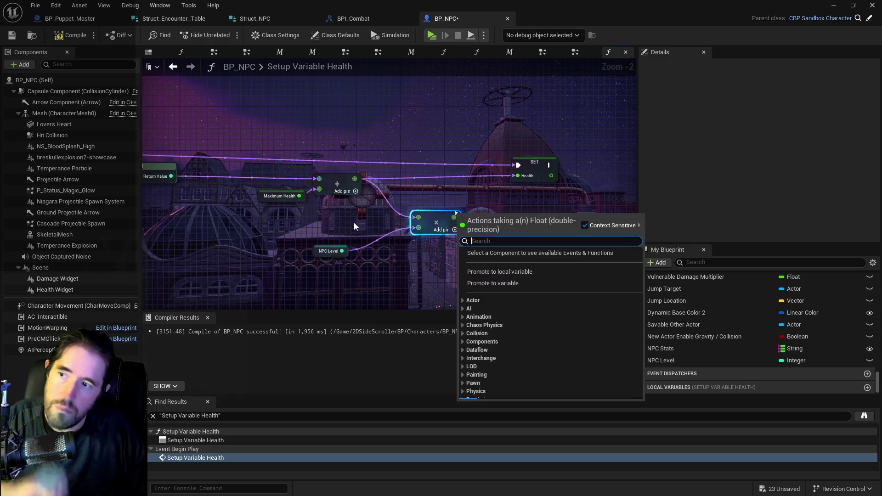
left_click(260, 198)
Duplicate the NPC Stats and FIND lookup nodes
left_click_drag(243, 298, 178, 214)
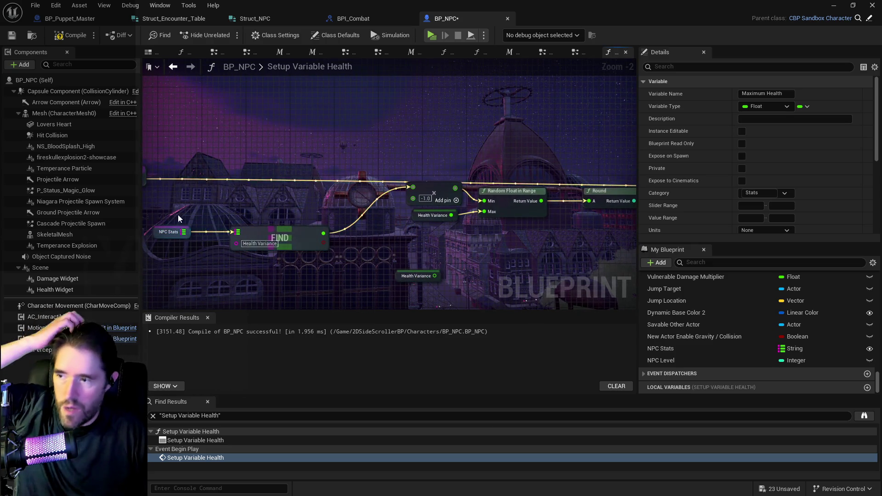
left_click(260, 234)
left_click_drag(428, 256, 330, 243)
key("ctrl+v")
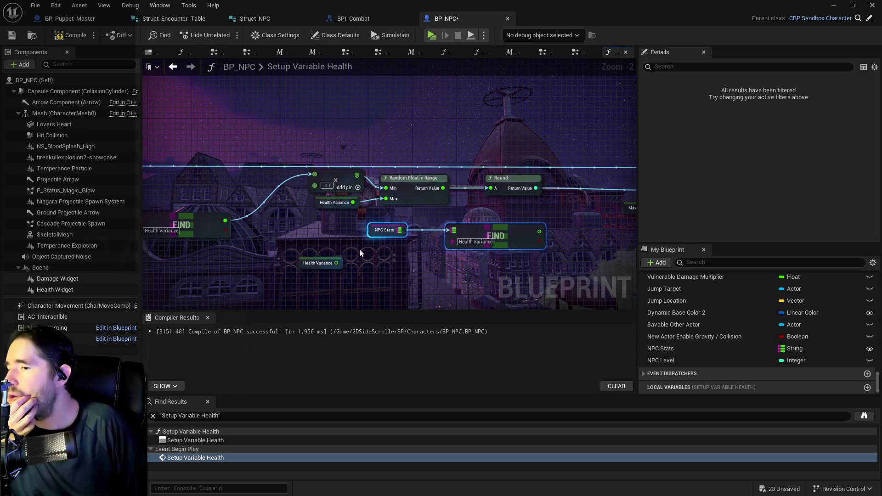
left_click_drag(365, 249, 462, 246)
Wire the Health Variance FIND result into the random range Max and delete the Health Variance getter
left_click_drag(323, 220, 480, 197)
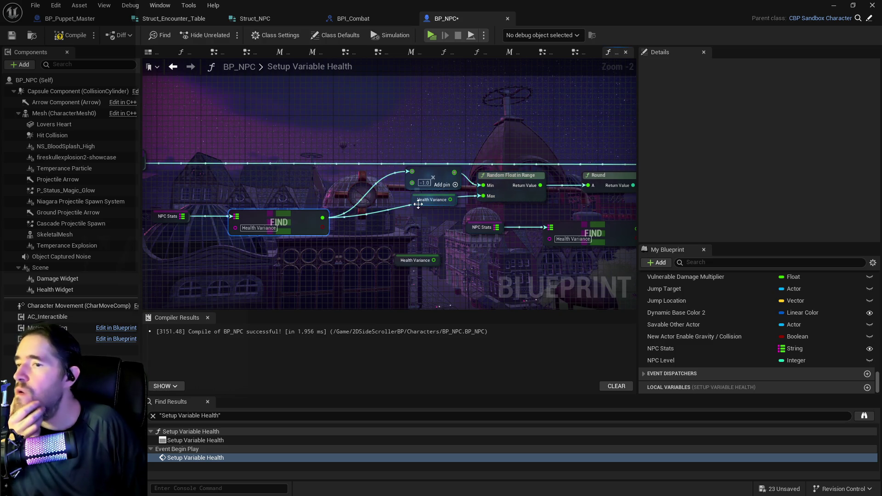
left_click(430, 200)
key("Delete")
Set the copied FIND key to 'Health Max', wire it into Add, and delete Maximum Health
mouse_move(400, 255)
left_mouse_down()
mouse_move(301, 239)
mouse_move(229, 255)
left_mouse_up()
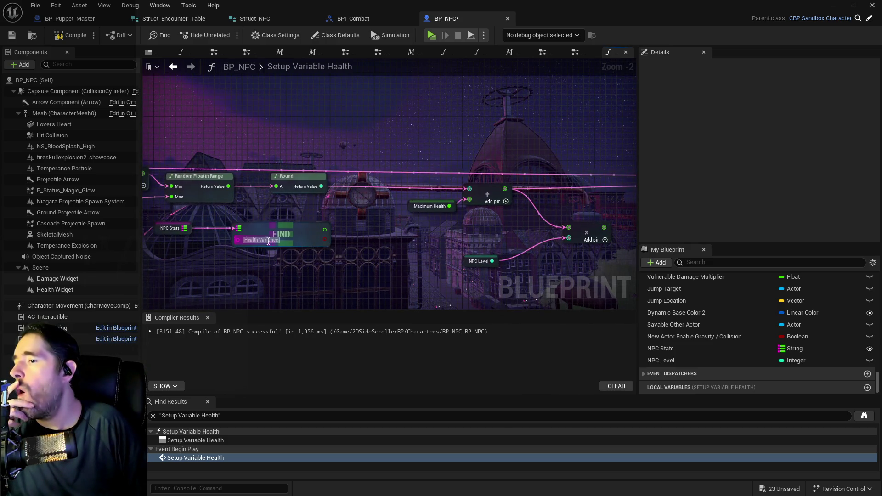
left_click(158, 225)
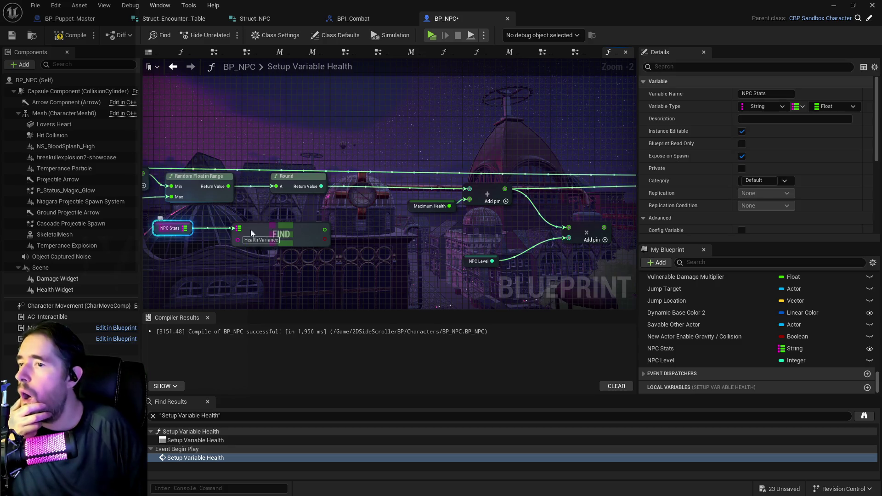
scroll(750, 202, "down", 10)
scroll(751, 203, "down", 1)
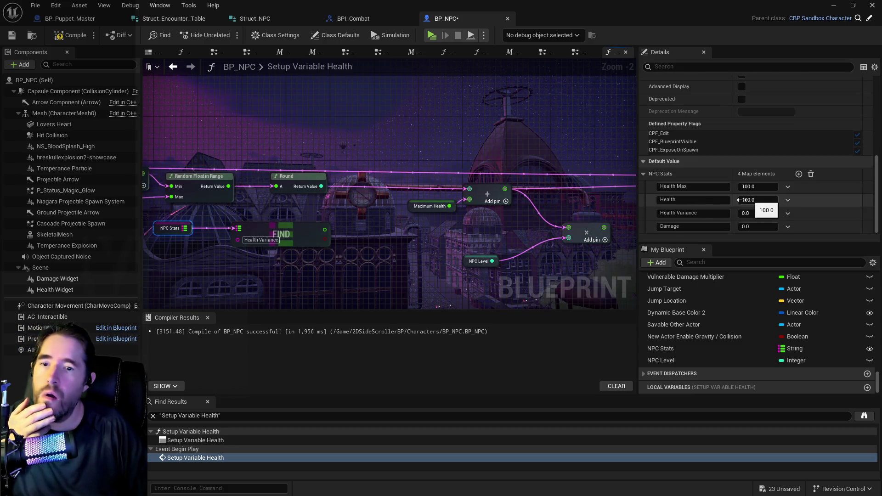
left_click(675, 186)
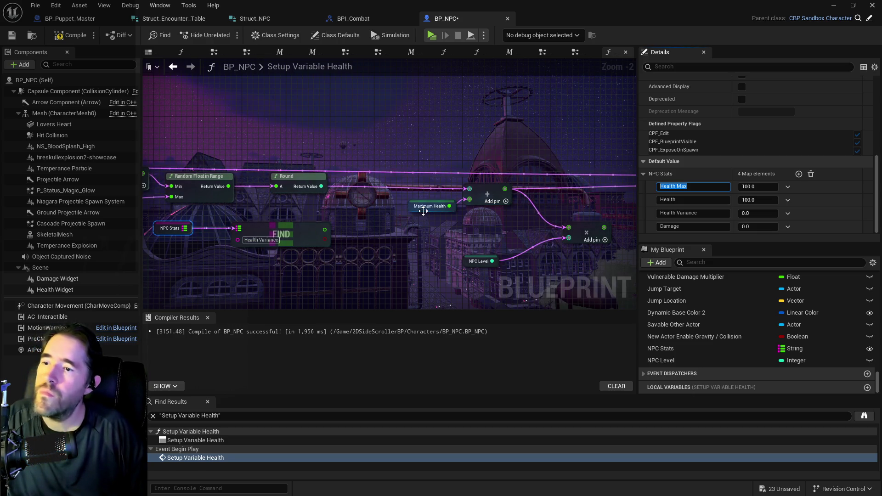
left_click(266, 240)
type("Health Max")
left_click_drag(317, 229, 474, 199)
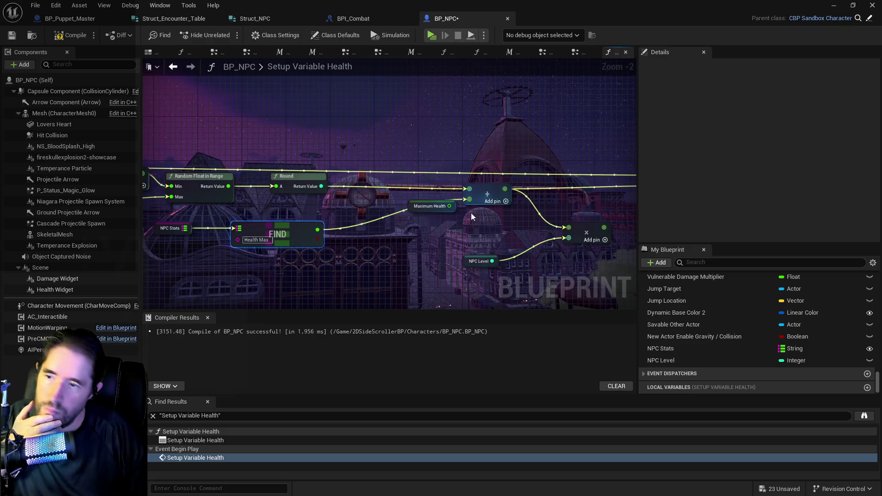
left_click(391, 211)
mouse_move(391, 211)
left_mouse_down()
mouse_move(365, 249)
mouse_move(348, 255)
left_mouse_up()
key("Delete")
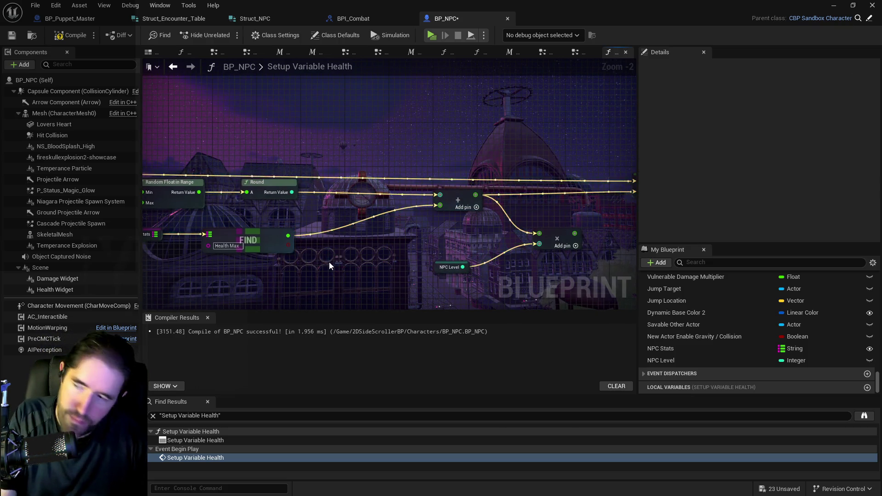
left_click(285, 233)
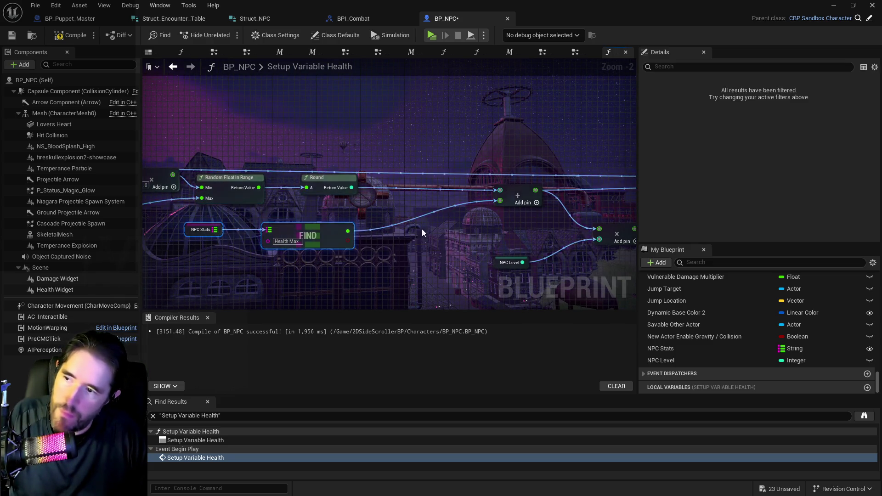
Reposition the Health ADD and NPC Stats nodes, then compile BP_NPC, exposing a missing Target Map error
scroll(318, 232, "down", 1)
left_click(536, 213)
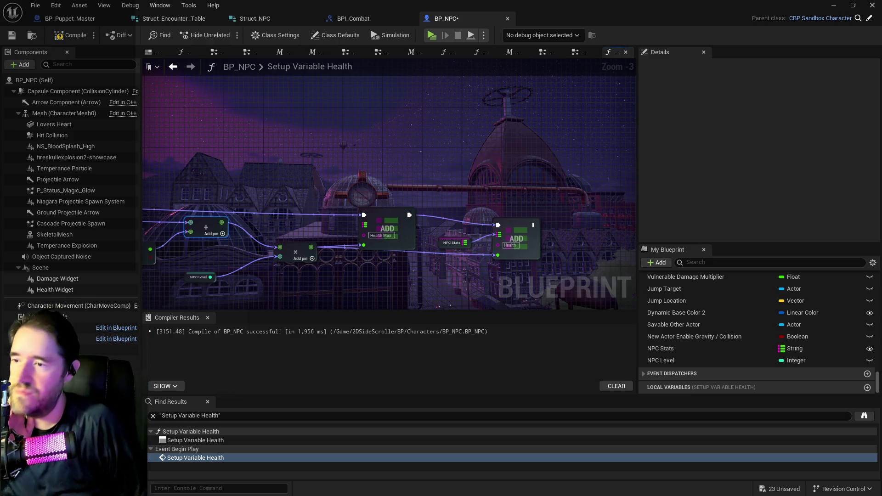
left_click_drag(507, 222, 517, 211)
left_click_drag(440, 245, 464, 222)
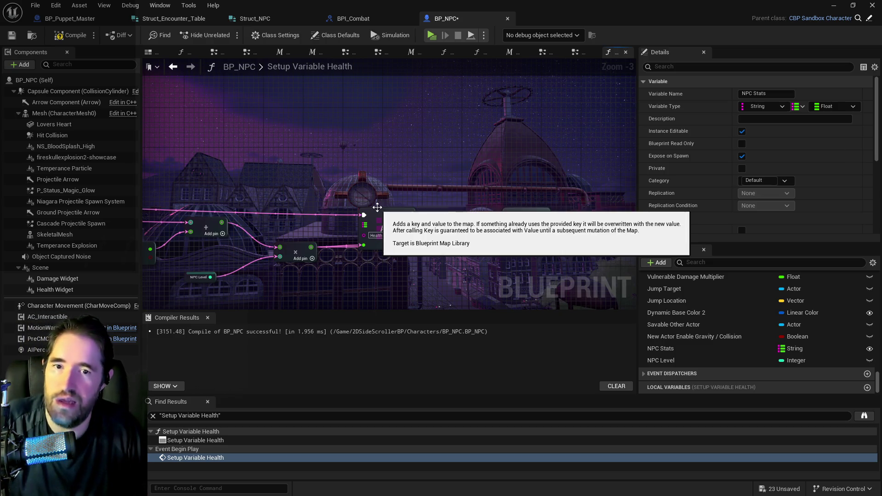
left_click(69, 37)
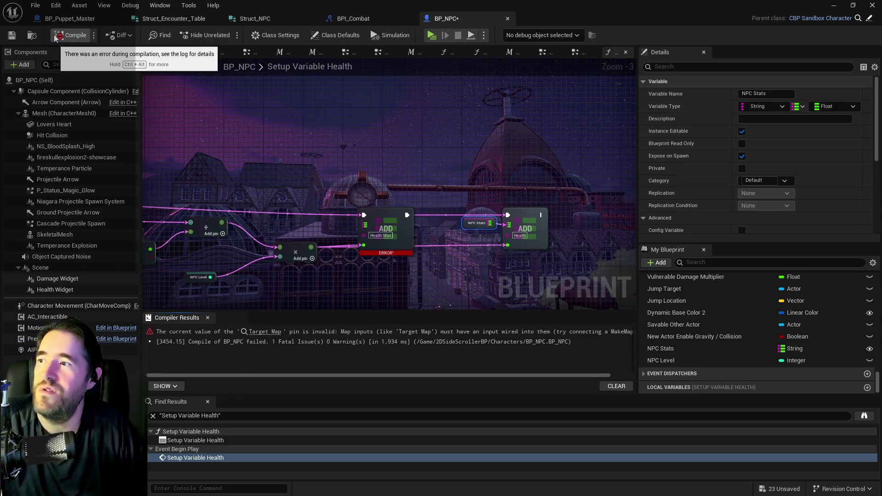
Wire a copied NPC Stats getter into the Health Max ADD's Target Map, recompile, and save
left_click_drag(473, 236, 572, 185)
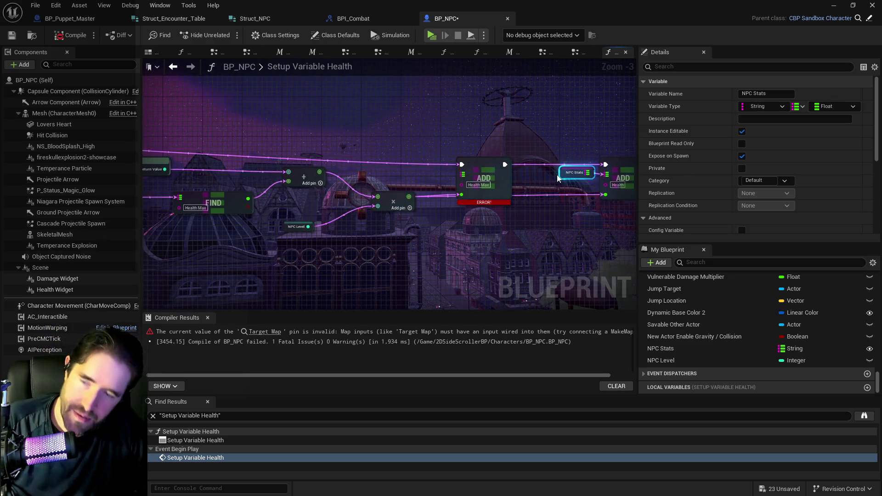
key("ctrl+c")
key("ctrl+v")
mouse_move(444, 177)
left_mouse_down()
mouse_move(518, 164)
mouse_move(433, 177)
mouse_move(438, 162)
left_mouse_up()
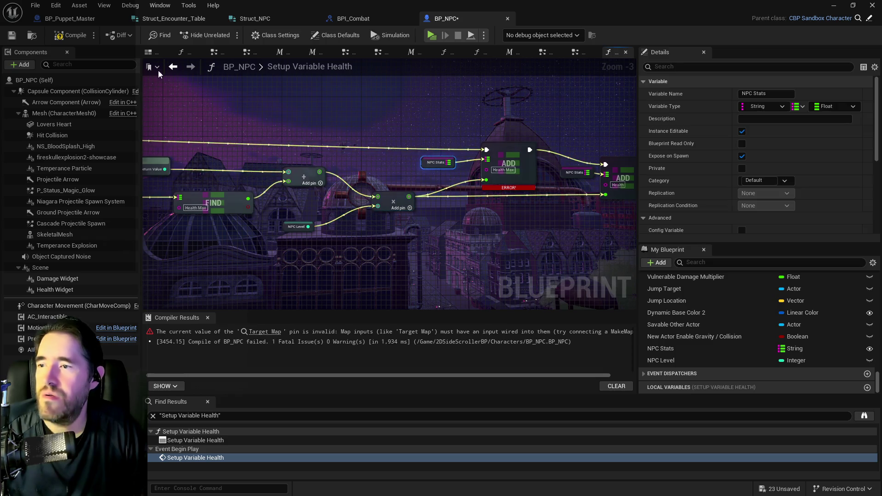
left_click(67, 39)
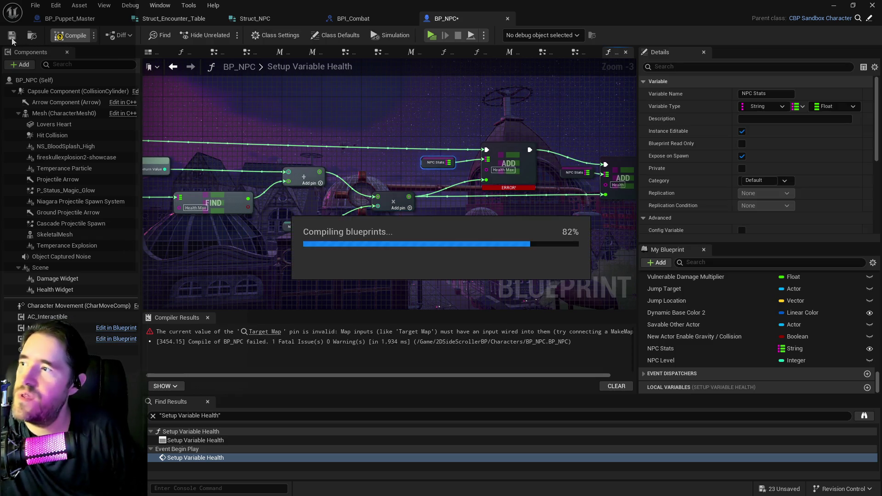
left_click(11, 37)
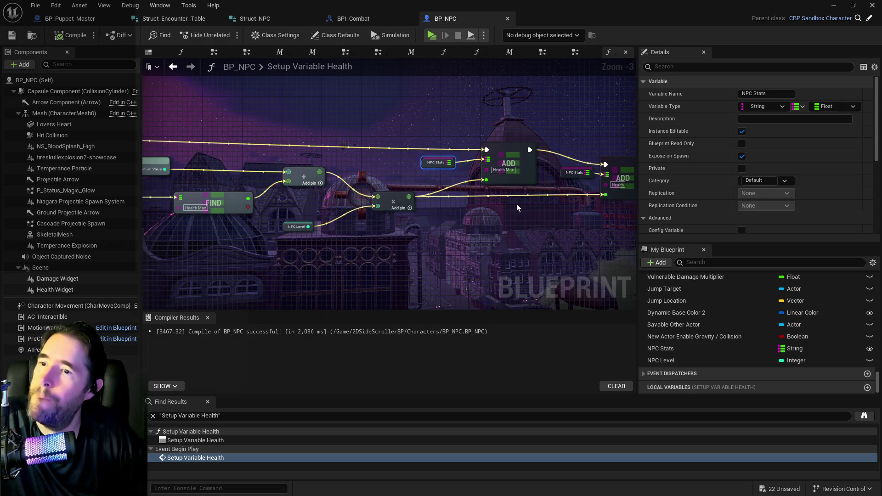
mouse_move(431, 149)
left_mouse_down()
mouse_move(504, 184)
mouse_move(530, 169)
left_mouse_up()
Save all modified assets with every asset kept ticked in the Save Content dialog
scroll(495, 187, "down", 3)
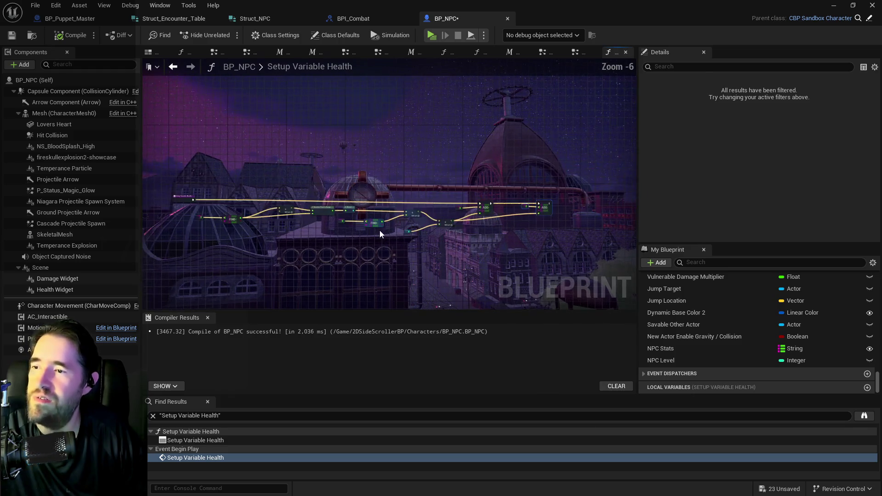
scroll(312, 227, "up", 3)
scroll(302, 219, "down", 2)
scroll(238, 235, "up", 2)
left_click_drag(333, 179, 159, 152)
left_click(36, 5)
left_click(51, 92)
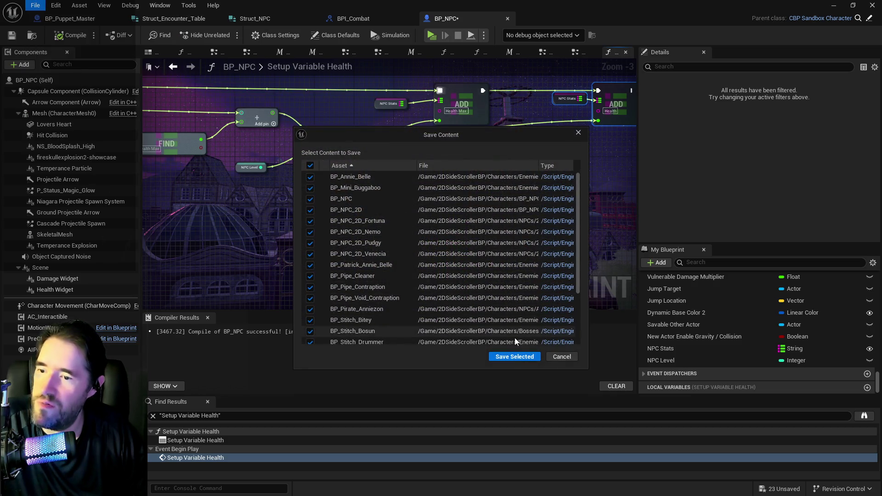
left_click(515, 357)
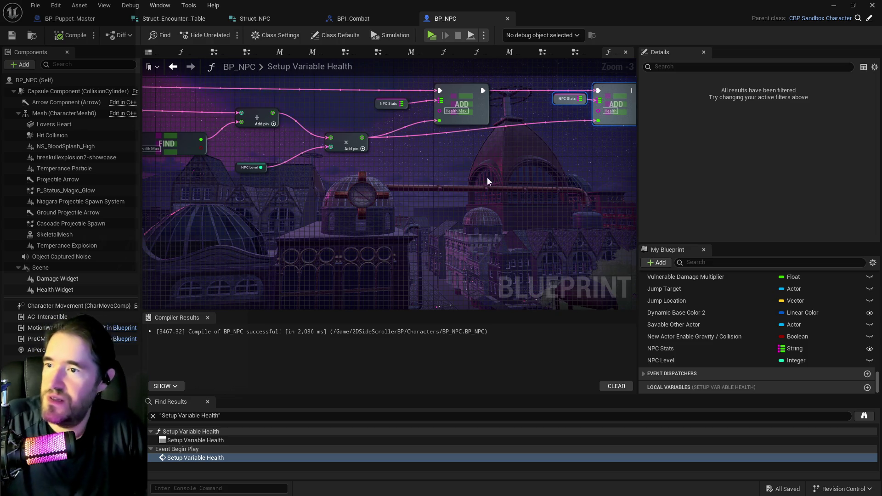
scroll(364, 191, "down", 2)
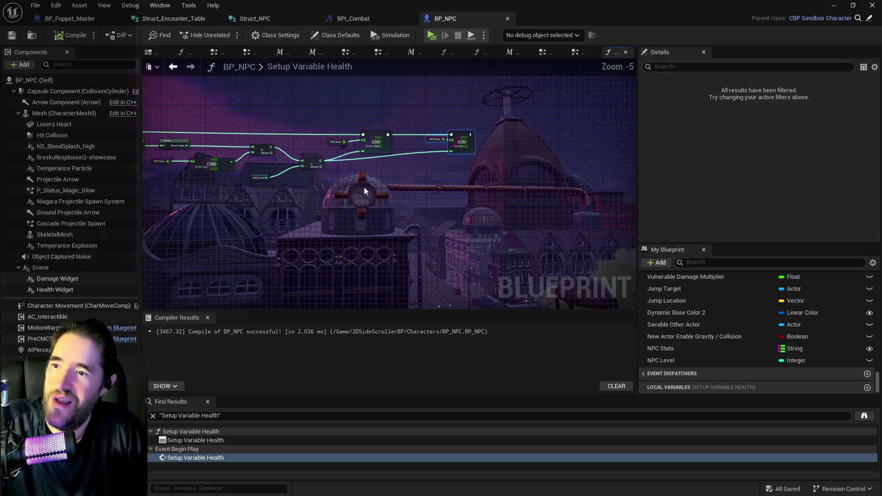
scroll(364, 190, "up", 2)
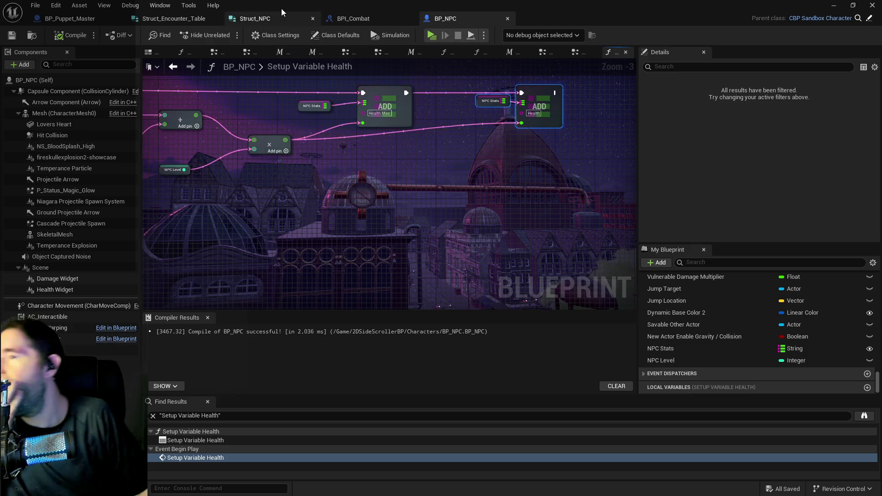
Check Setup NPC Info in BPI_Combat, then open BP_Puppet_Master's collapsed Spawn Enemy Graph
left_click(348, 22)
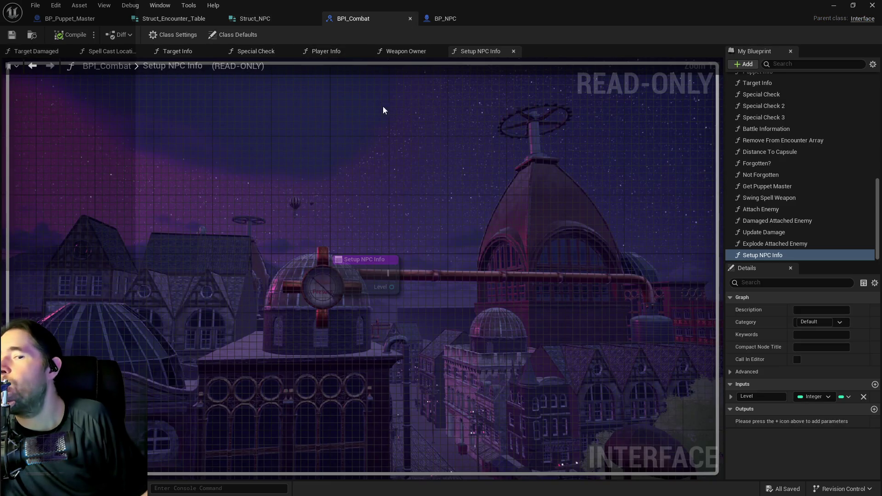
left_click(55, 20)
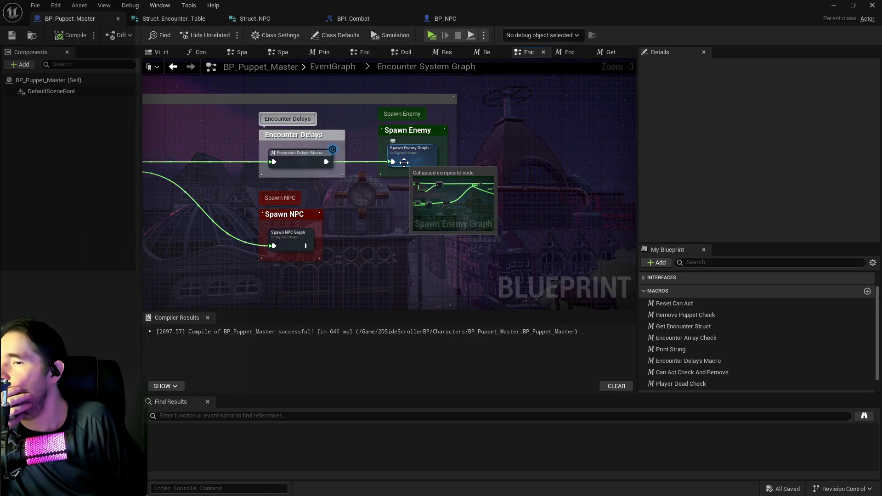
double_click(404, 163)
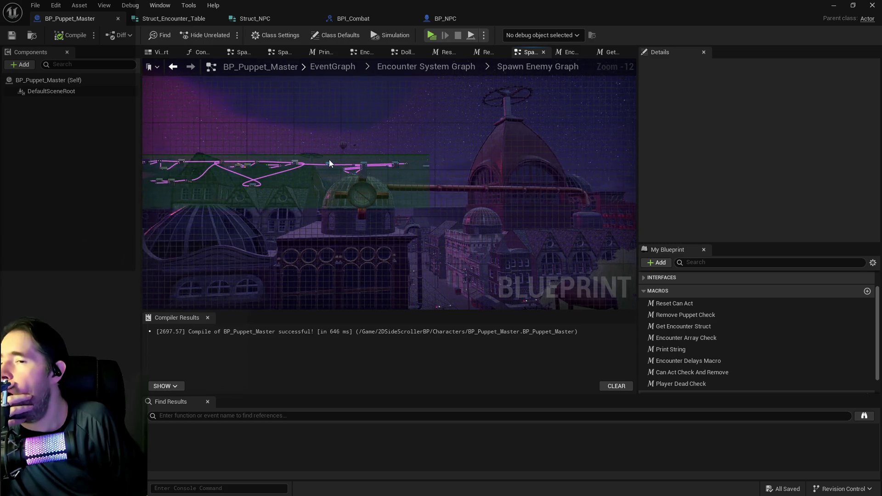
scroll(354, 167, "up", 3)
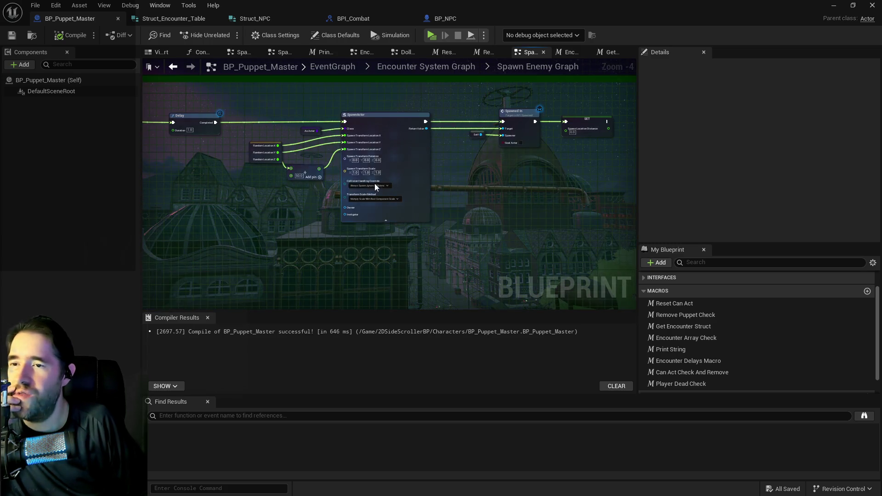
scroll(435, 166, "down", 2)
scroll(436, 167, "up", 2)
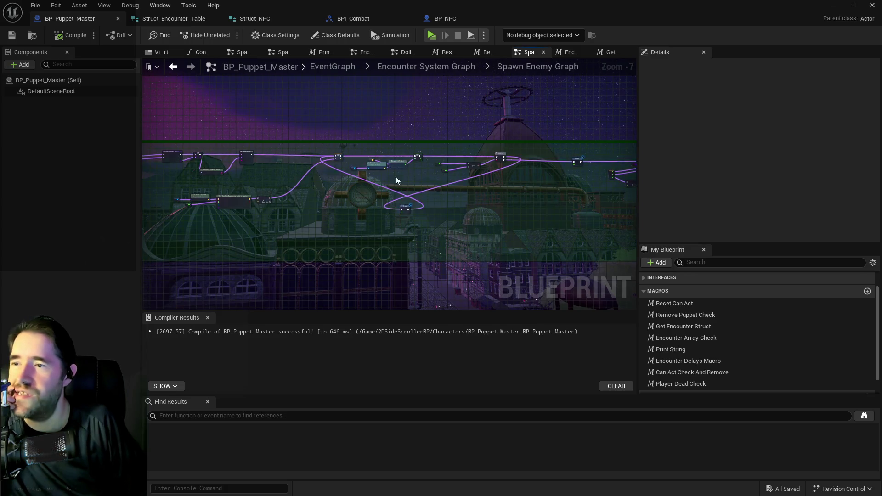
Pan across the Spawn Enemy Graph to the spawn chance nodes and select SET Spawn Chance
left_click_drag(418, 172, 646, 162)
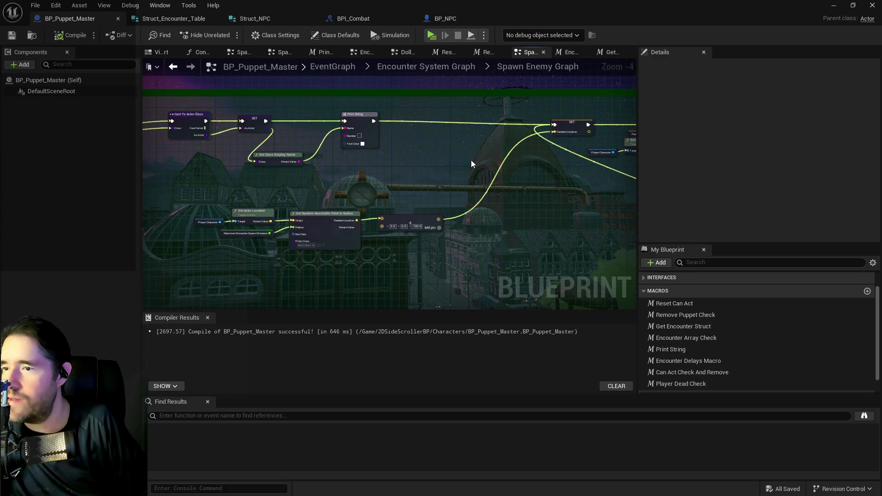
left_click_drag(472, 164, 465, 165)
left_click_drag(324, 303, 322, 210)
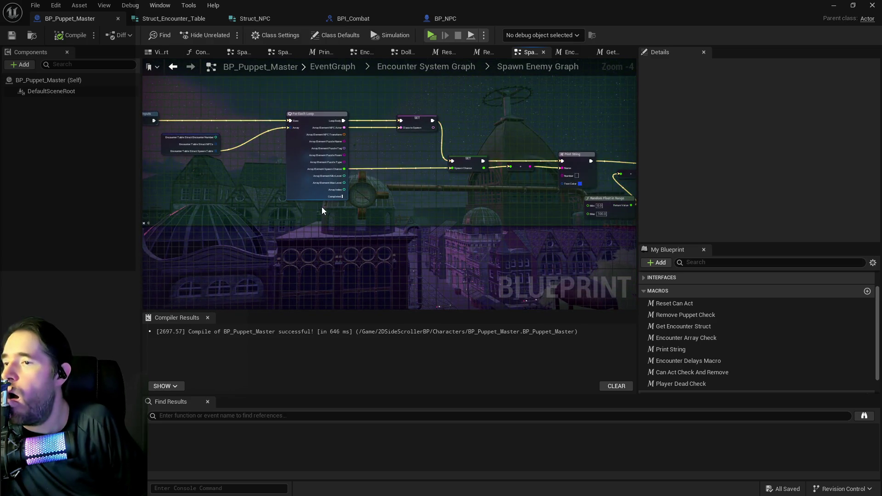
scroll(321, 209, "up", 3)
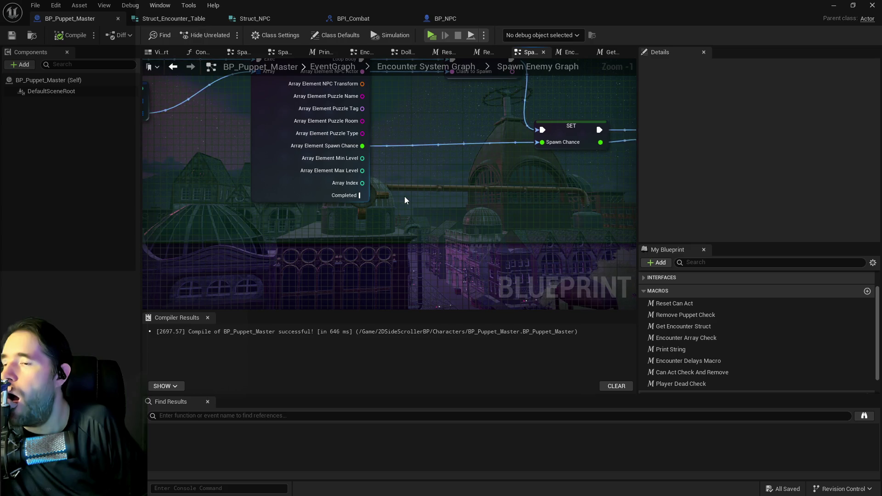
scroll(404, 196, "down", 1)
left_click_drag(405, 197, 240, 230)
scroll(244, 225, "down", 3)
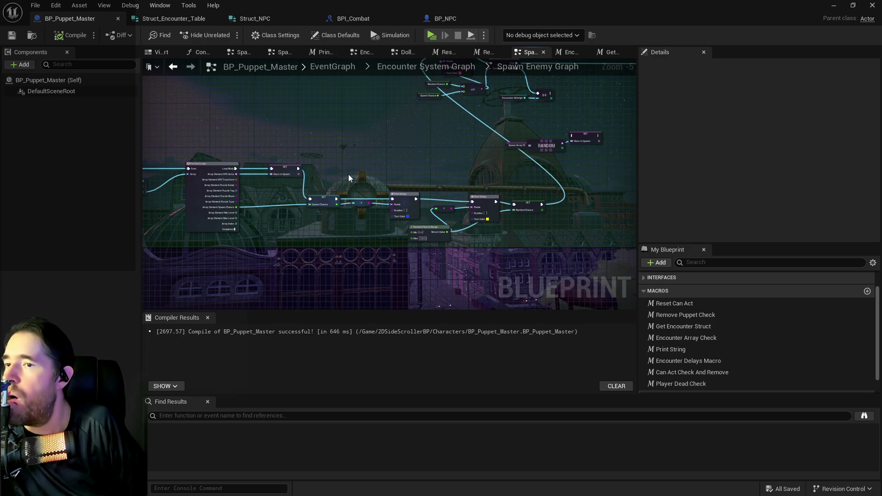
mouse_move(349, 178)
left_mouse_down()
mouse_move(246, 147)
mouse_move(494, 165)
mouse_move(433, 158)
mouse_move(376, 136)
left_mouse_up()
scroll(332, 190, "up", 3)
key("Escape")
scroll(376, 137, "down", 2)
left_click_drag(294, 150, 446, 131)
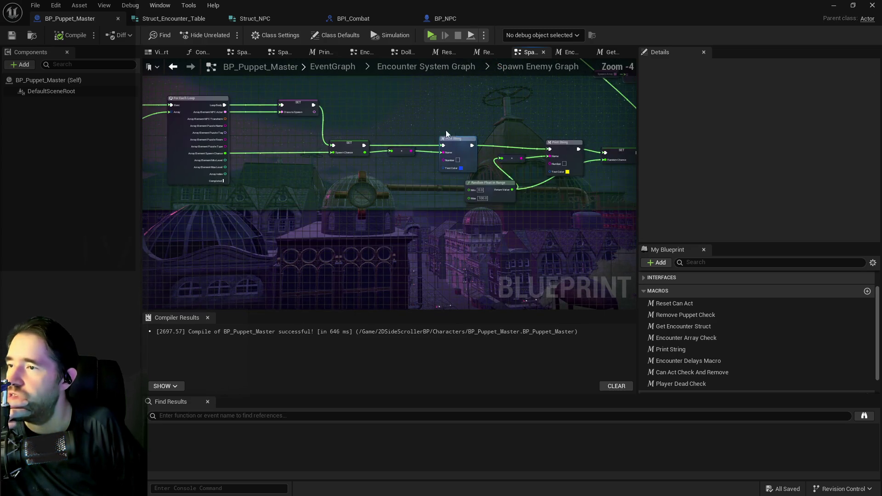
left_click(364, 146)
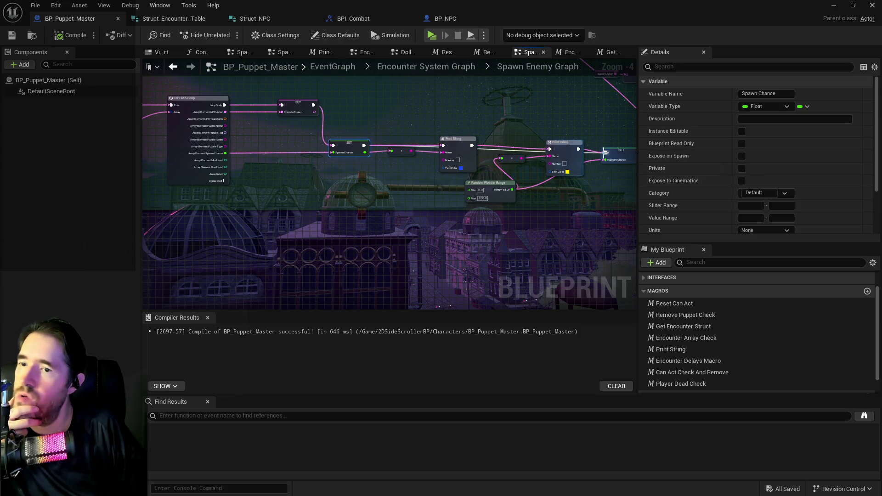
Delete the two Print String debug nodes and their converters, sliding the Random Chance nodes left
mouse_move(387, 117)
left_mouse_down()
mouse_move(483, 175)
mouse_move(570, 177)
left_mouse_up()
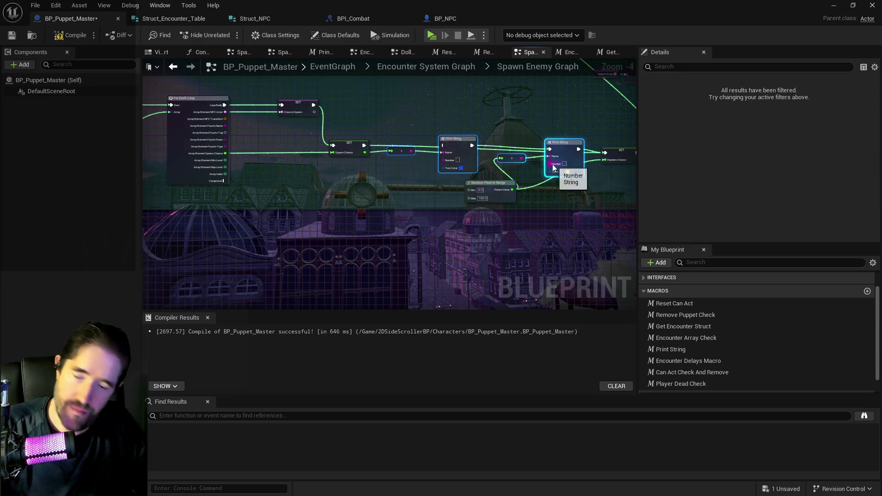
key("Delete")
mouse_move(489, 184)
left_mouse_down()
mouse_move(568, 170)
mouse_move(526, 206)
left_mouse_up()
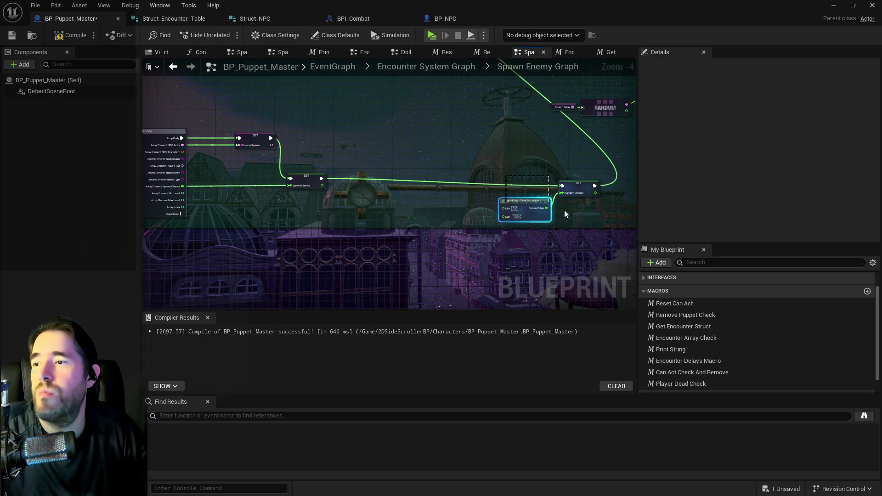
left_click(595, 193, "shift")
mouse_move(598, 195)
left_mouse_down()
mouse_move(552, 179)
mouse_move(432, 184)
mouse_move(582, 177)
left_mouse_up()
Move the whole spawn node chain left inside the Spawn Enemy comment
scroll(397, 231, "down", 1)
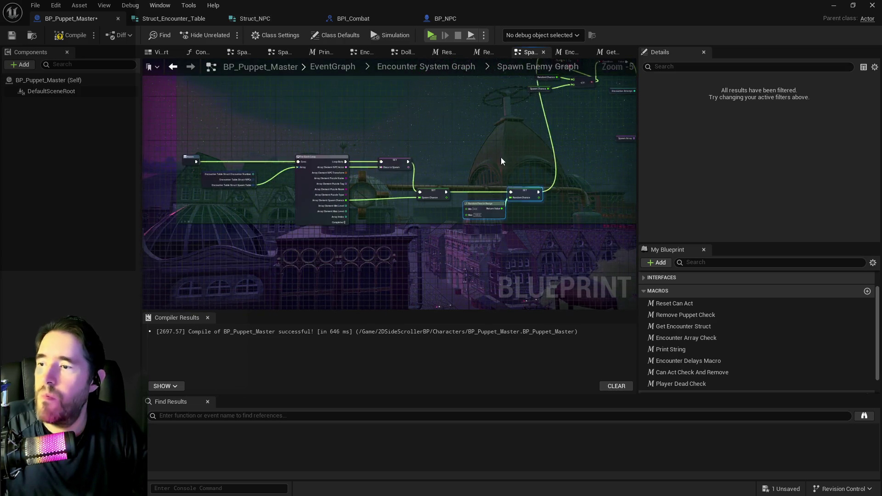
left_click(529, 196)
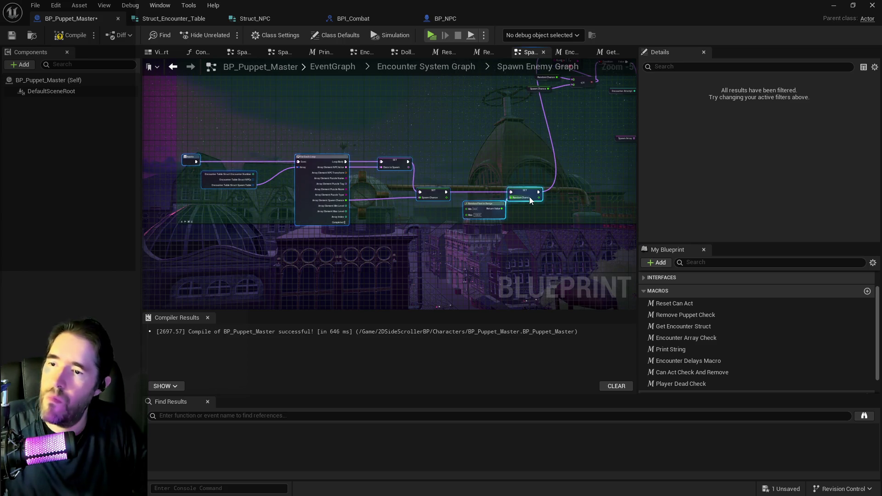
left_click_drag(500, 135, 501, 135)
left_click_drag(187, 133, 519, 225)
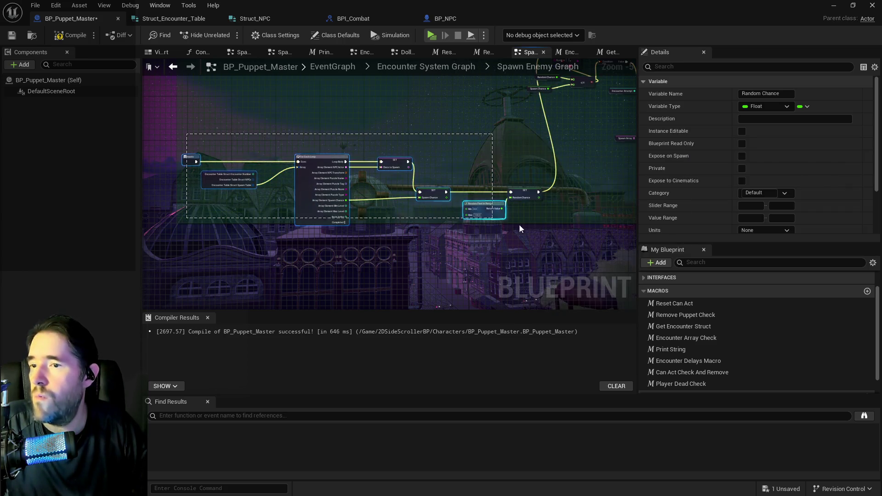
left_click_drag(530, 195, 487, 177)
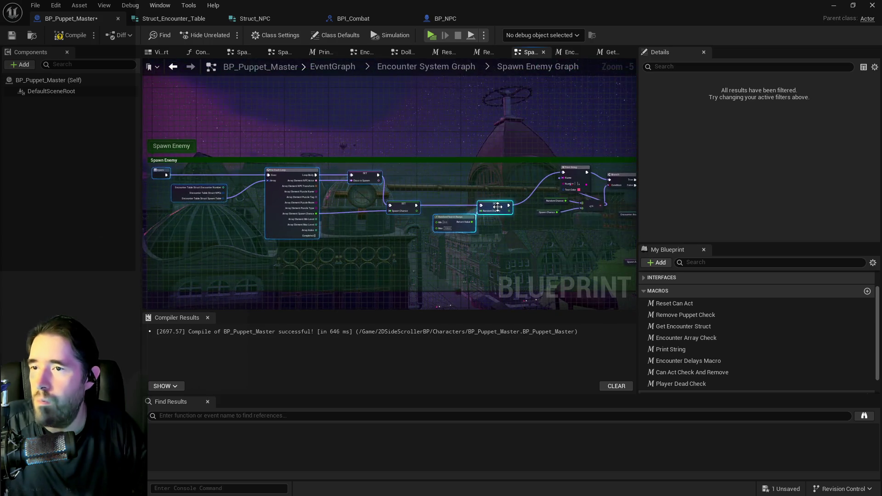
scroll(380, 171, "up", 3)
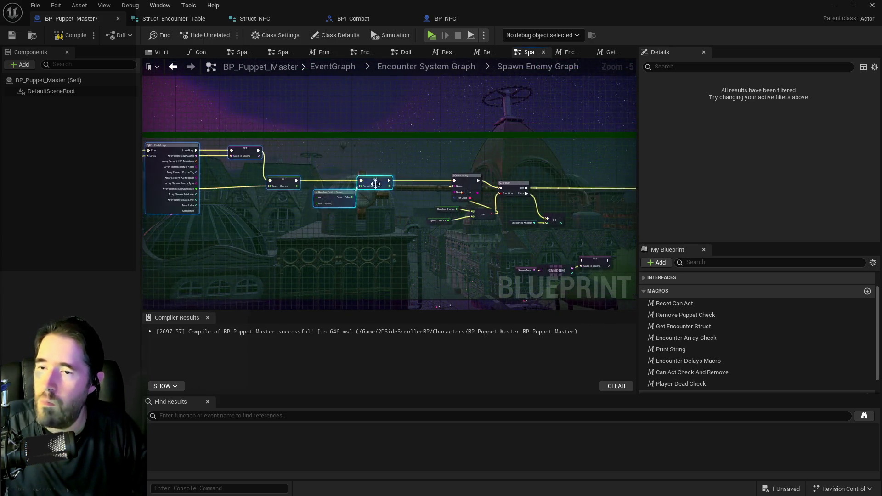
Delete the Print String after Random Chance and the extra node on the Branch condition
left_click(380, 172)
left_click_drag(488, 141, 535, 186)
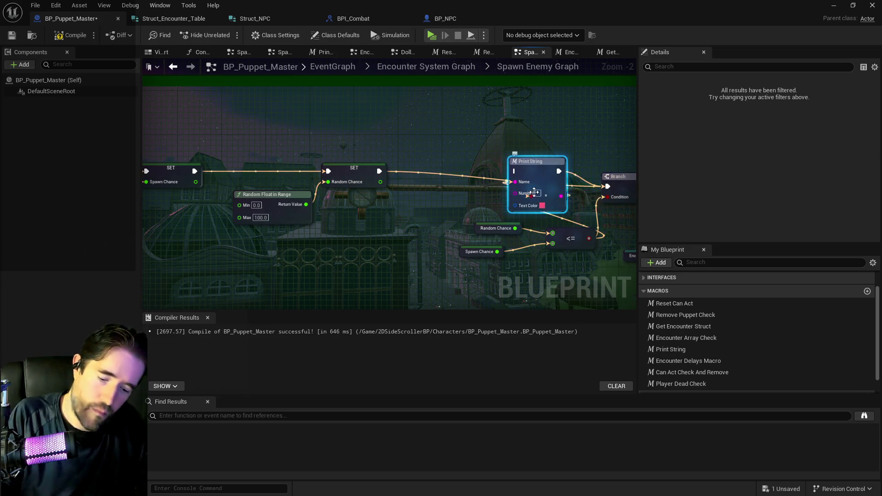
key("Delete")
left_click(546, 196)
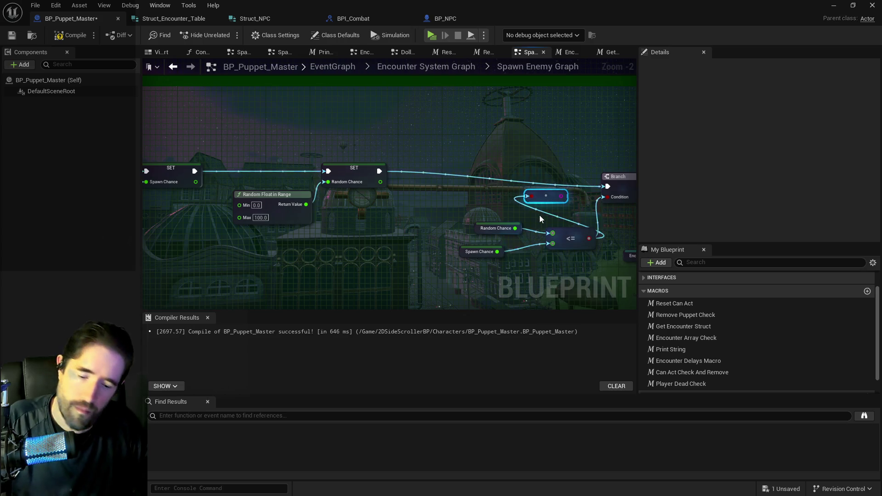
key("Delete")
Shift the Branch node and its Random Chance and Spawn Chance getters left
mouse_move(458, 215)
left_mouse_down()
mouse_move(550, 266)
mouse_move(583, 265)
mouse_move(559, 214)
mouse_move(506, 198)
left_mouse_up()
scroll(379, 253, "down", 1)
left_click(510, 213, "shift")
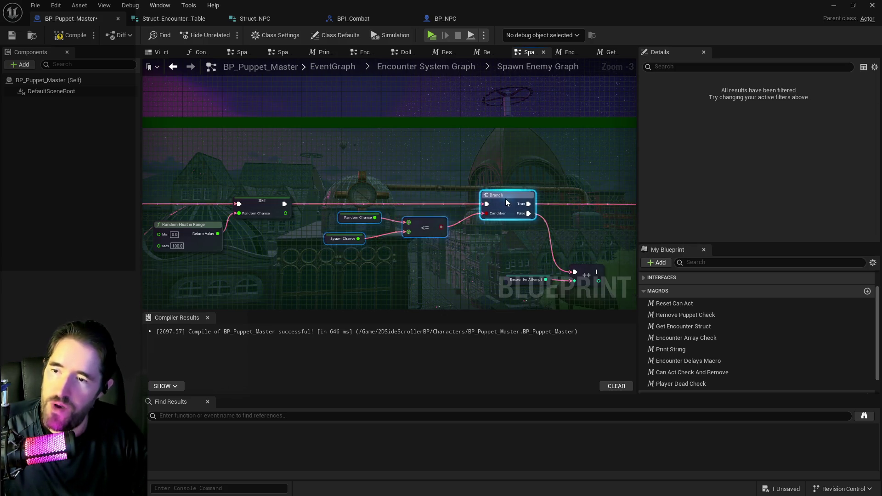
mouse_move(521, 256)
left_mouse_down()
mouse_move(333, 242)
mouse_move(392, 272)
mouse_move(282, 224)
left_mouse_up()
scroll(282, 224, "down", 1)
Route execution past Print String to SET, then delete Print String and Get Class Display Name
left_click_drag(404, 217, 366, 198)
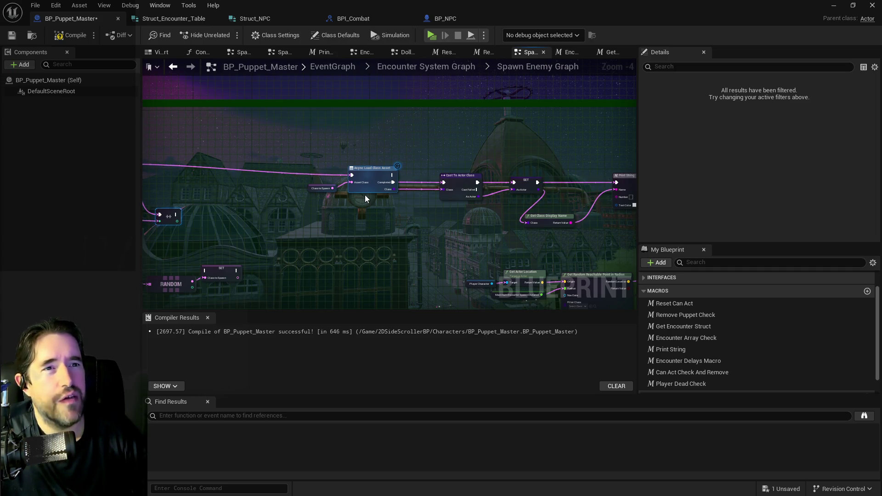
left_click_drag(396, 241, 339, 231)
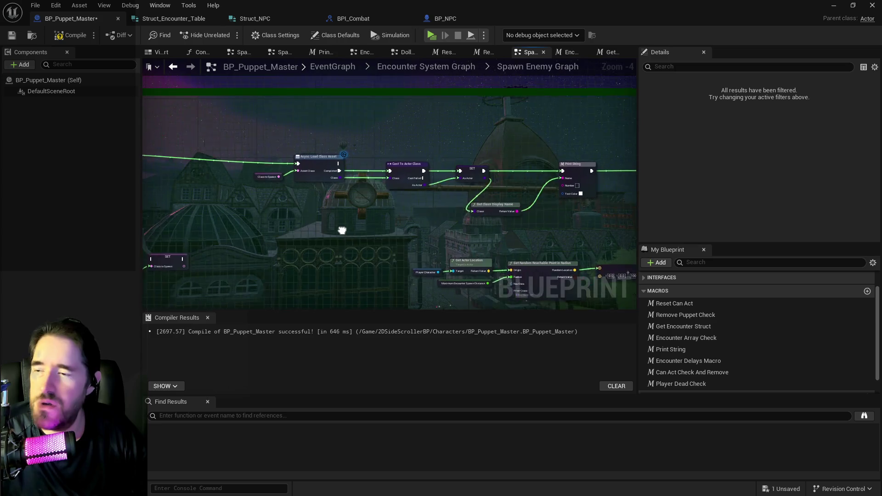
left_click_drag(459, 202, 485, 188)
scroll(315, 228, "down", 2)
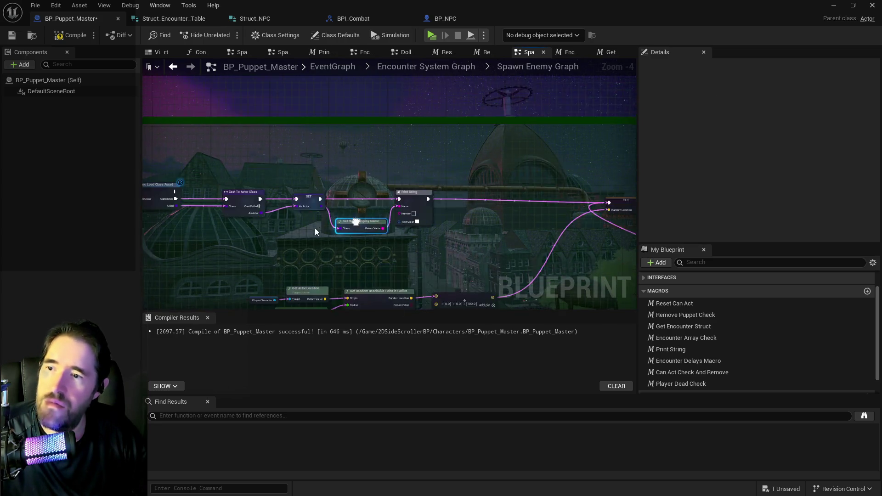
scroll(317, 218, "up", 2)
left_click_drag(421, 214, 603, 220)
mouse_move(365, 194)
left_mouse_down()
mouse_move(407, 244)
mouse_move(429, 236)
left_mouse_up()
key("Delete")
Rearrange the node network, undoing the last move
mouse_move(307, 246)
left_mouse_down()
mouse_move(497, 301)
mouse_move(579, 219)
left_mouse_up()
scroll(460, 229, "down", 2)
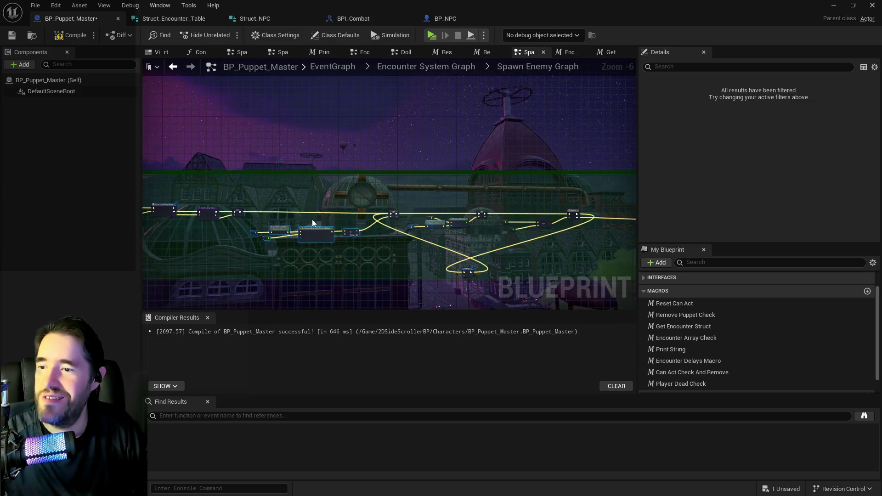
mouse_move(262, 198)
left_mouse_down()
mouse_move(418, 247)
mouse_move(600, 275)
left_mouse_up()
left_click_drag(519, 204, 528, 200)
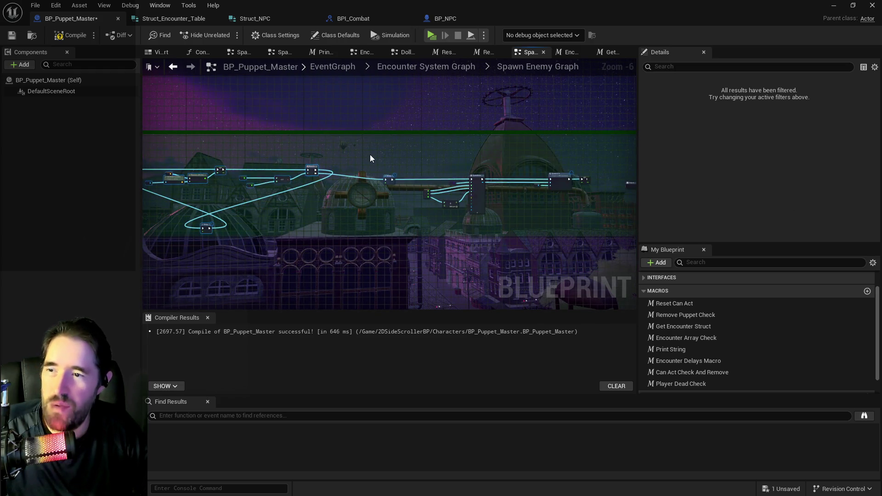
mouse_move(285, 157)
left_mouse_down()
mouse_move(547, 206)
mouse_move(548, 214)
left_mouse_up()
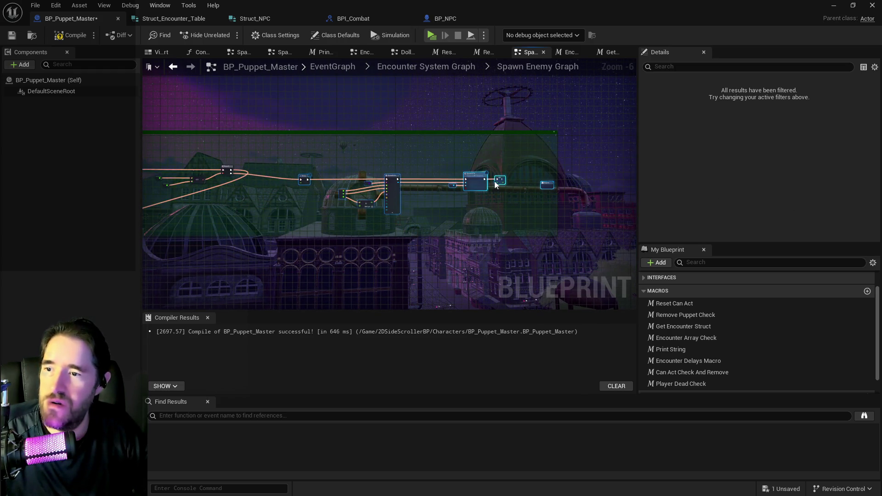
left_click_drag(476, 179, 461, 174)
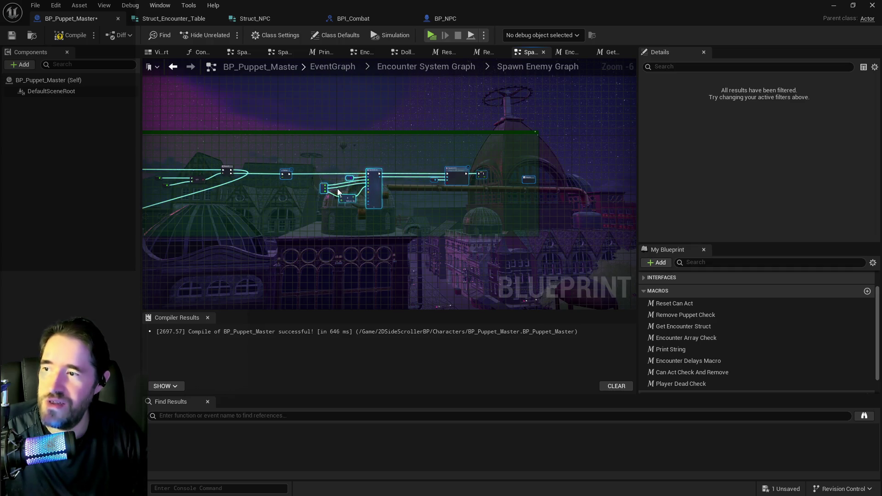
key("ctrl+z")
scroll(280, 216, "up", 2)
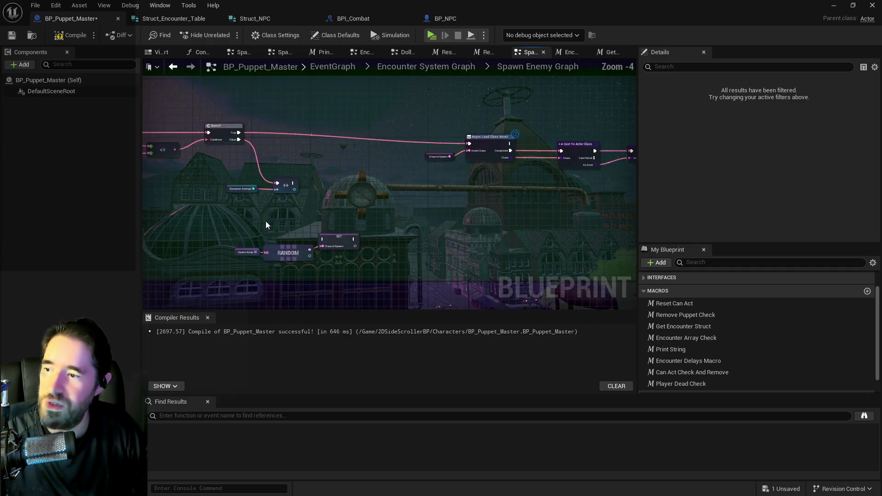
scroll(203, 222, "up", 1)
Delete the Spawn Array, RANDOM and SET nodes, then move Encounter Attempt and ++ up-right
left_click_drag(236, 234, 385, 277)
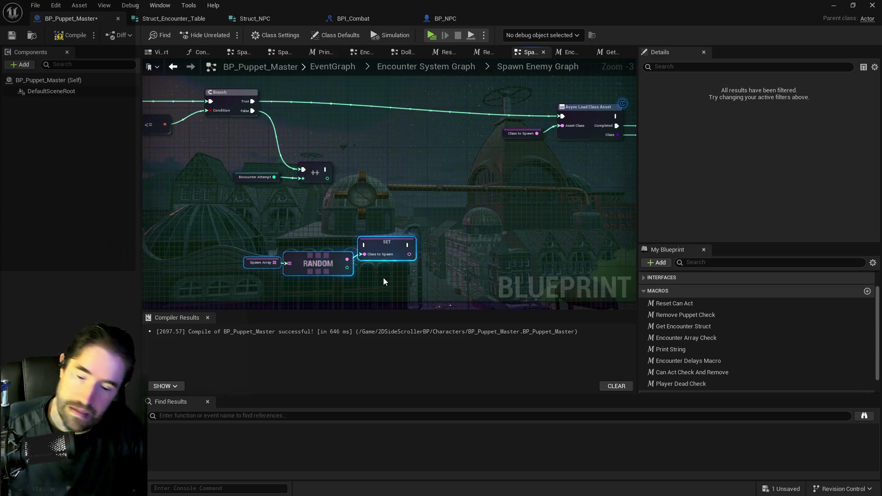
key("Delete")
left_click(244, 172)
left_click(316, 173, "shift")
left_click_drag(316, 173, 375, 143)
Pan along the tidied graph, ending centred on SET Spawn Chance and Random Float
scroll(375, 143, "down", 2)
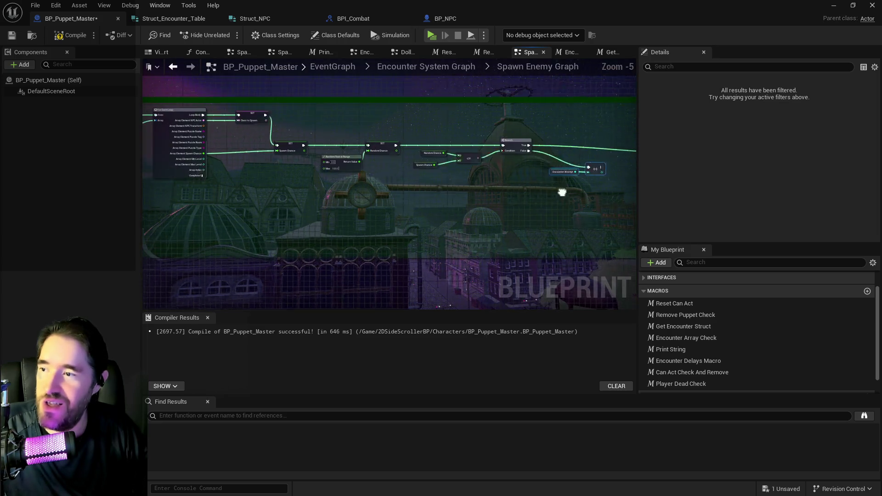
left_click_drag(488, 196, 215, 196)
left_click_drag(427, 194, 222, 194)
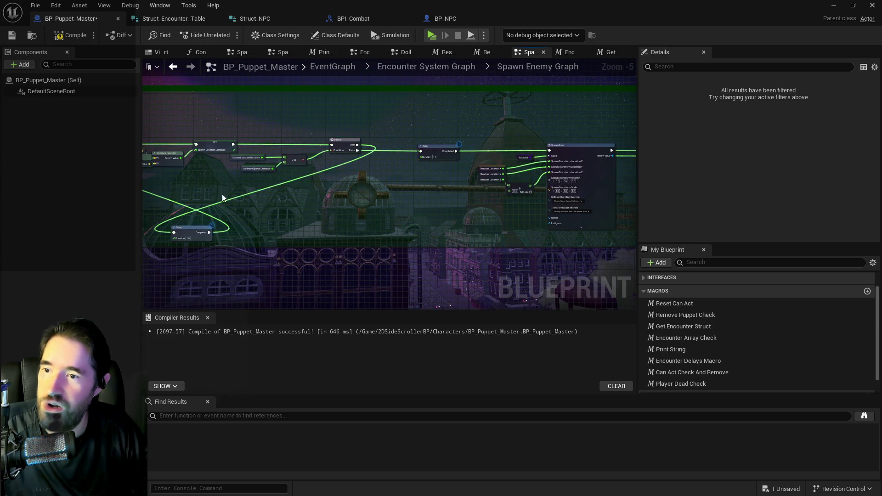
left_click_drag(482, 190, 275, 193)
scroll(551, 205, "up", 2)
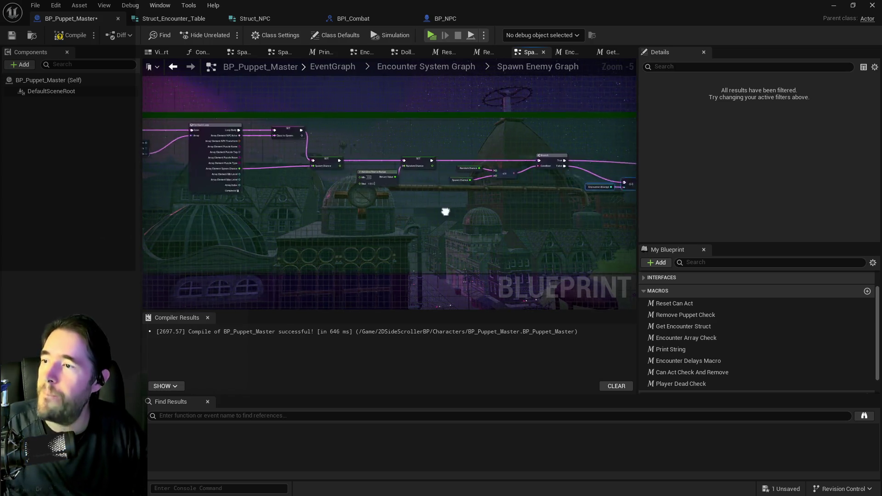
mouse_move(460, 164)
left_mouse_down()
mouse_move(399, 145)
mouse_move(382, 197)
mouse_move(394, 177)
mouse_move(410, 172)
left_mouse_up()
scroll(387, 216, "up", 2)
left_click_drag(529, 255, 261, 216)
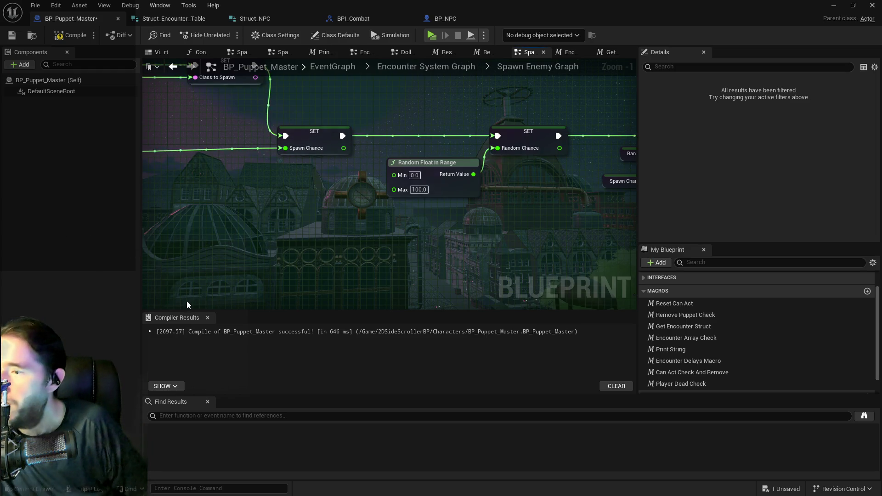
Close Compiler Results and pull a wire from the loop's Array Element Min Level pin
left_click(208, 318)
scroll(202, 285, "down", 3)
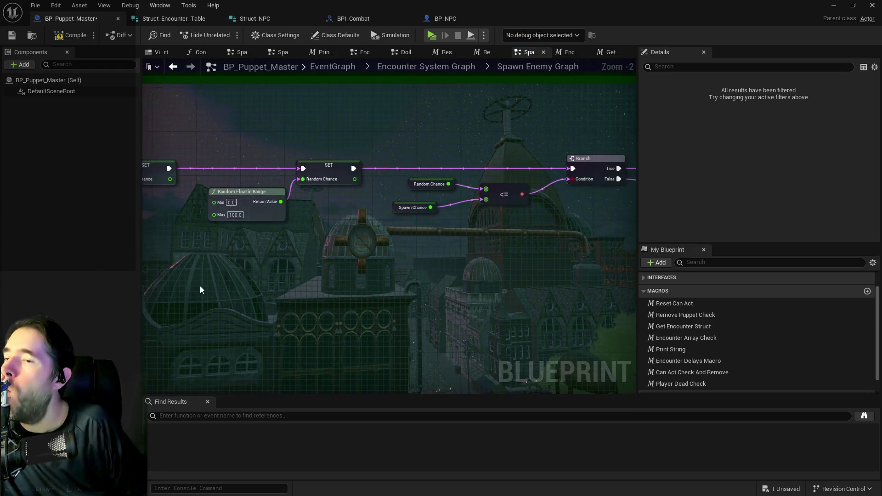
mouse_move(209, 286)
left_mouse_down()
mouse_move(378, 248)
mouse_move(263, 240)
left_mouse_up()
scroll(356, 232, "up", 2)
scroll(273, 235, "up", 1)
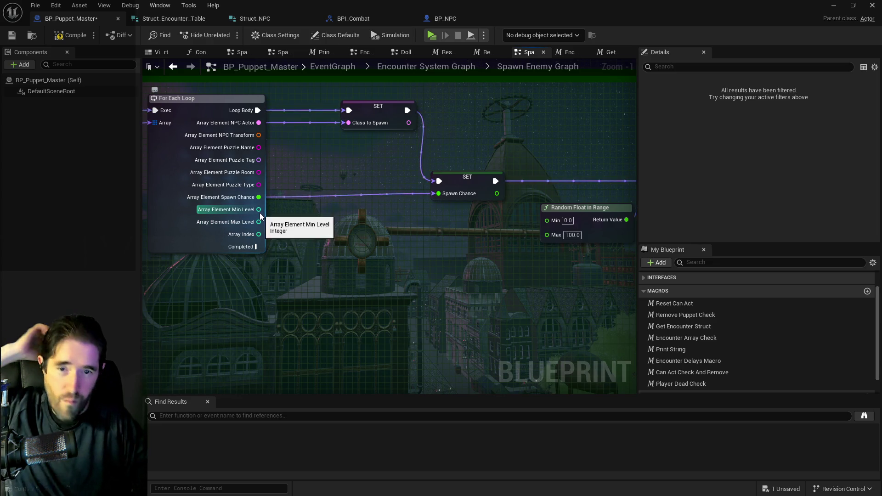
left_click_drag(260, 213, 364, 218)
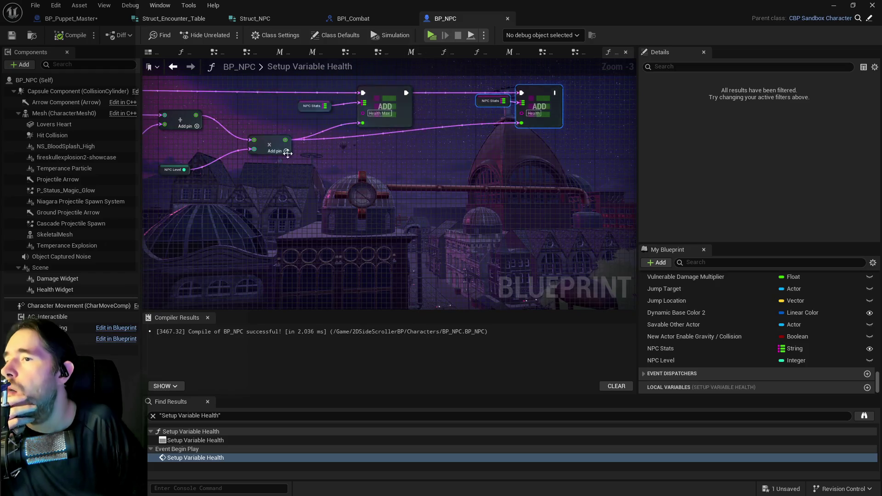
Select the Multiply node in BP_NPC's Setup Variable Health graph to copy, then return to BP_Puppet_Master
left_click_drag(288, 154, 589, 214)
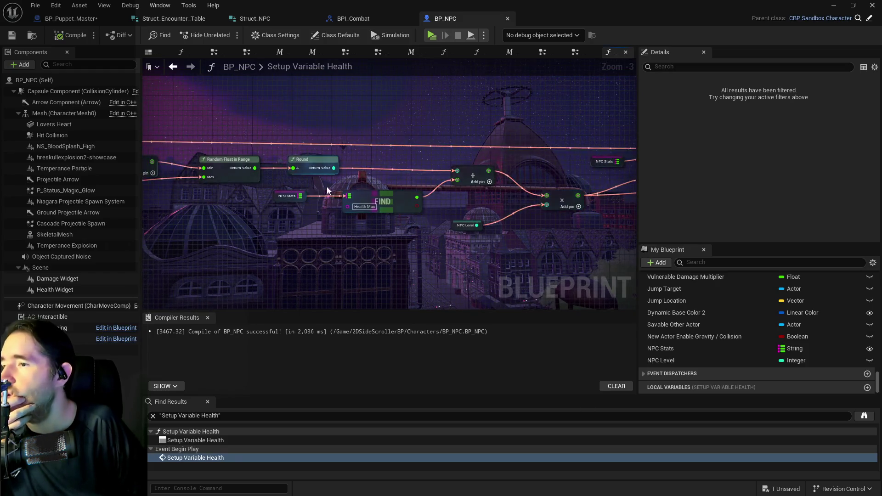
mouse_move(170, 233)
left_mouse_down()
mouse_move(329, 240)
mouse_move(254, 217)
left_mouse_up()
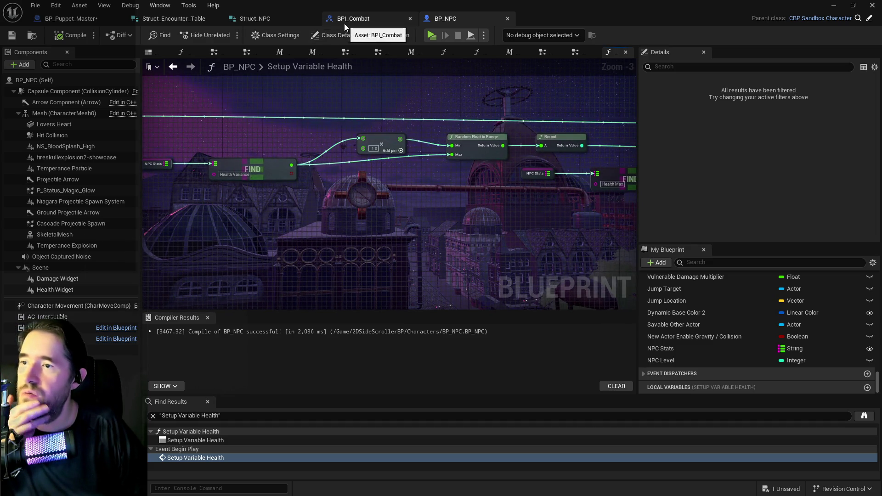
left_click(380, 140)
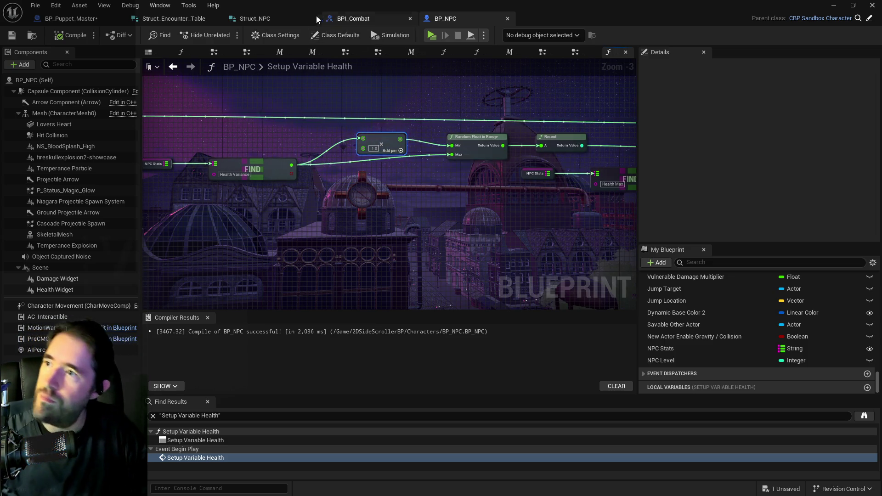
left_click(353, 19)
left_click(93, 19)
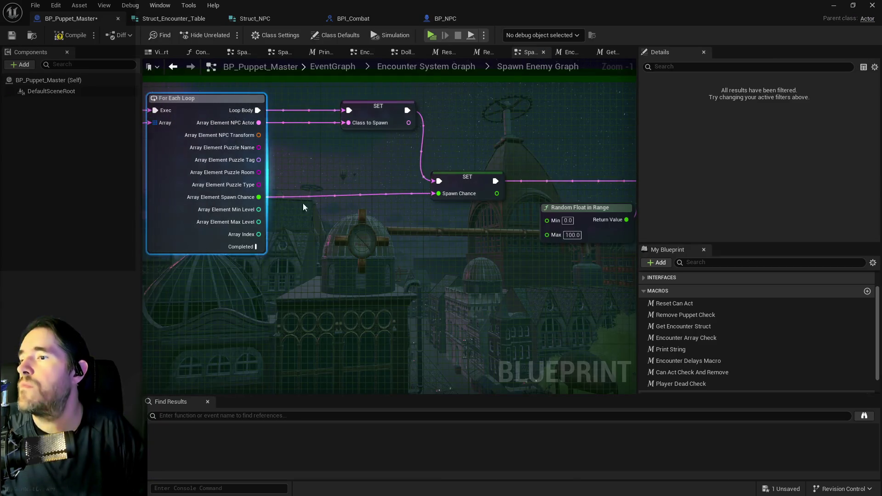
Paste the Multiply node, wire Min Level in, and add Random Integer in Range with Max Level as Max
key("ctrl+v")
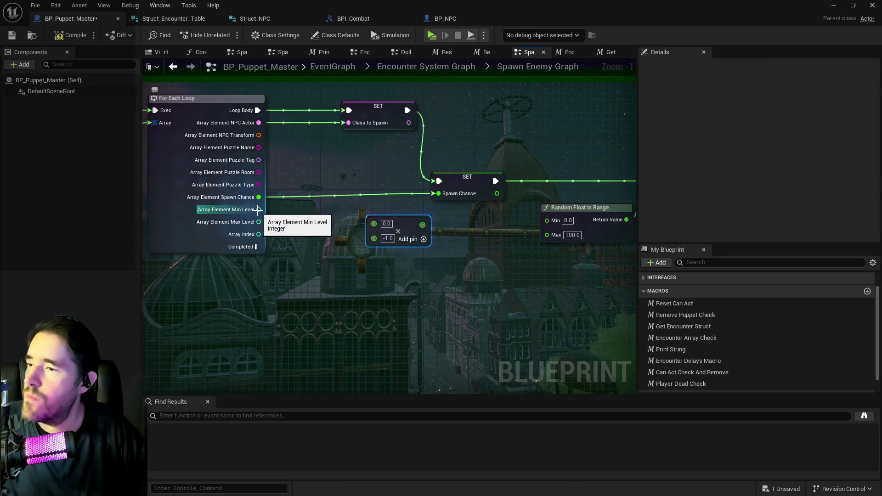
mouse_move(259, 209)
left_mouse_down()
mouse_move(375, 227)
mouse_move(401, 219)
mouse_move(395, 226)
mouse_move(456, 236)
left_mouse_up()
type("randon")
key("BackSpace")
type("m int")
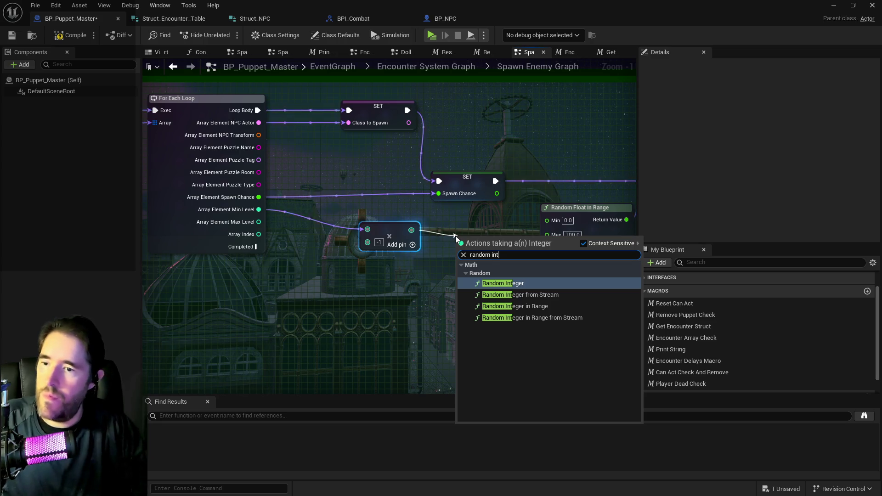
left_click(515, 306)
mouse_move(259, 222)
left_mouse_down()
mouse_move(331, 251)
mouse_move(458, 267)
left_mouse_up()
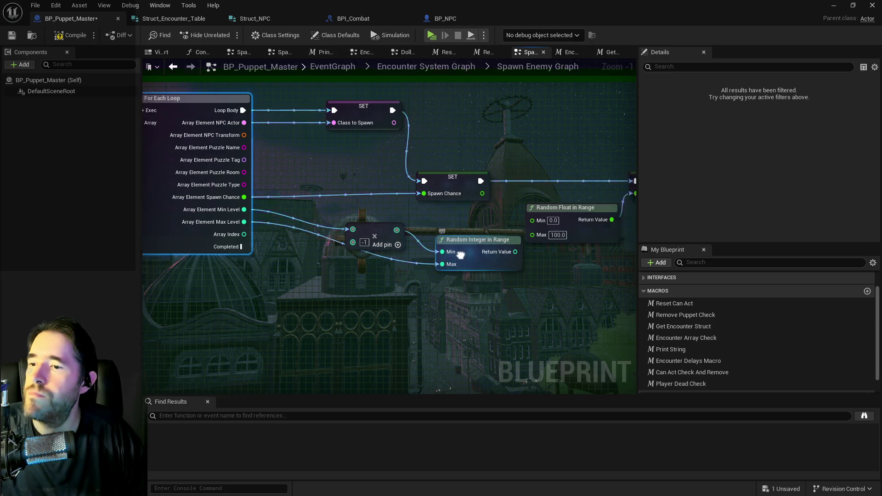
Promote the Random Integer in Range result to a new integer variable
scroll(390, 252, "down", 2)
mouse_move(318, 210)
left_mouse_down()
mouse_move(561, 308)
mouse_move(698, 337)
mouse_move(658, 343)
mouse_move(701, 346)
mouse_move(564, 384)
mouse_move(613, 374)
mouse_move(715, 307)
mouse_move(732, 314)
mouse_move(464, 322)
left_mouse_up()
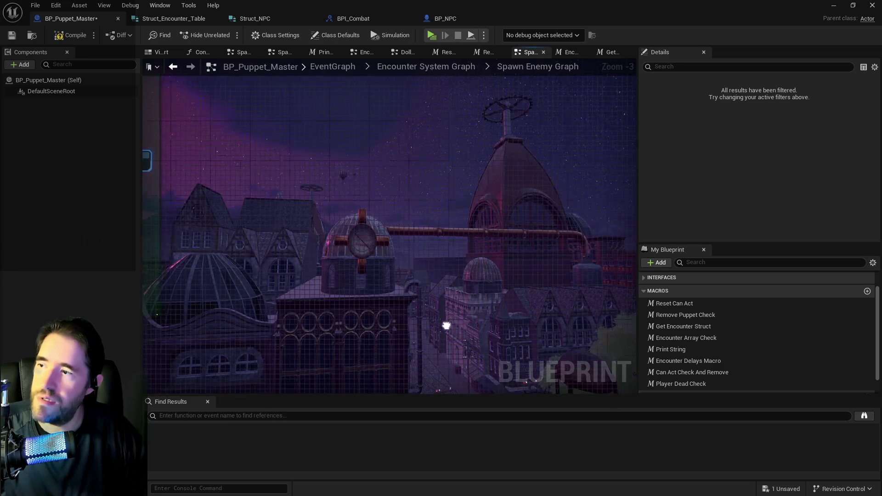
scroll(332, 324, "down", 5)
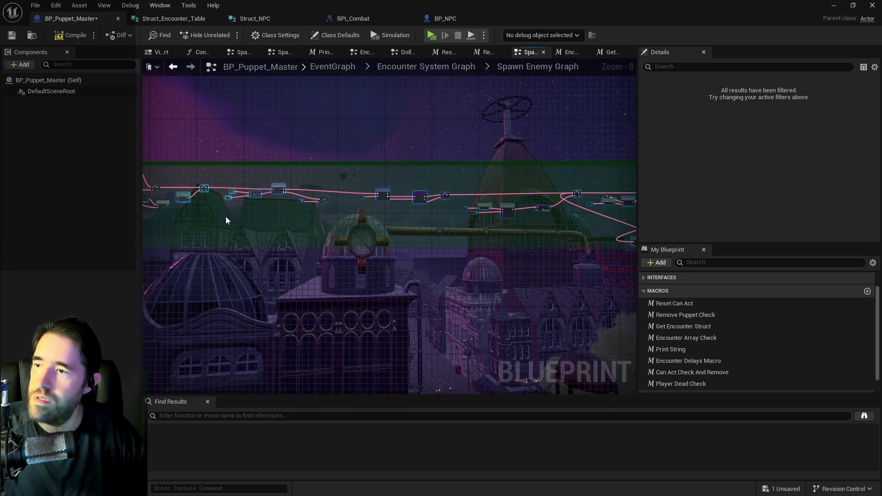
scroll(226, 217, "up", 4)
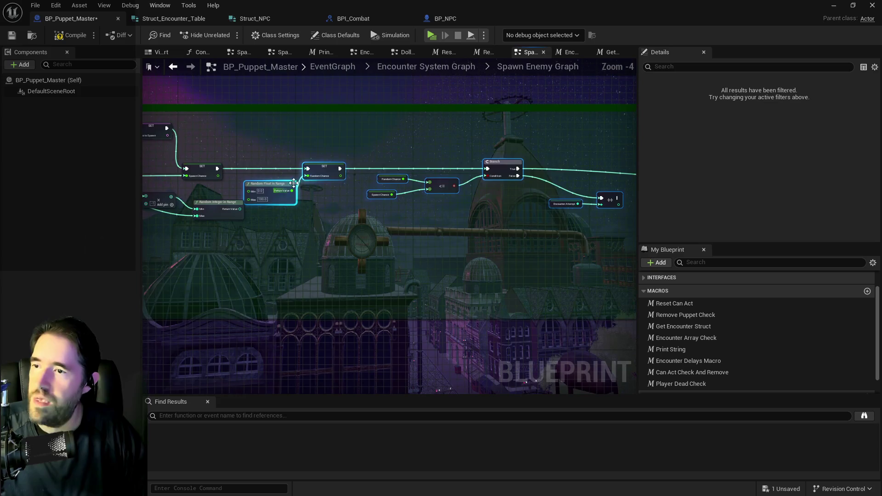
mouse_move(460, 171)
left_mouse_down()
mouse_move(448, 188)
mouse_move(154, 176)
left_mouse_up()
scroll(281, 206, "up", 2)
scroll(323, 208, "down", 1)
left_click_drag(344, 203, 147, 198)
mouse_move(322, 197)
left_mouse_down()
mouse_move(350, 156)
mouse_move(425, 153)
left_mouse_up()
scroll(425, 152, "up", 1)
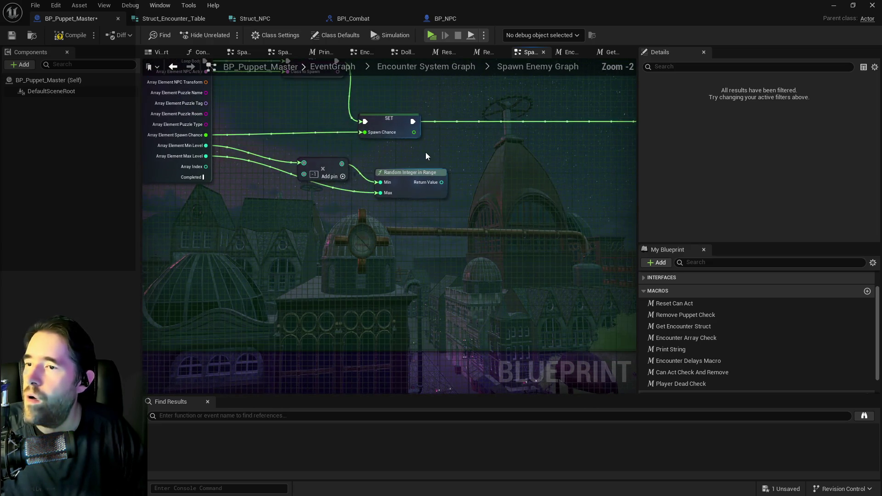
left_click_drag(441, 182, 485, 132)
left_click(505, 181)
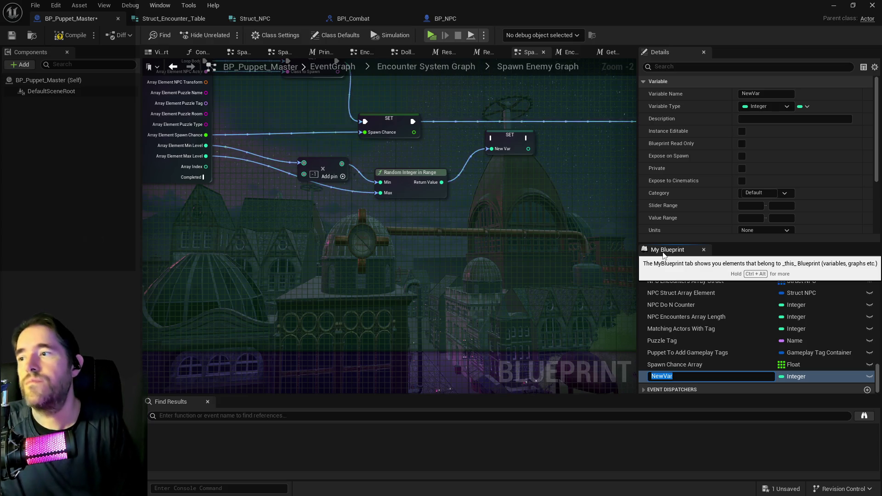
Rename the new variable NewVar to NPC Spawn Level
key("BackSpace")
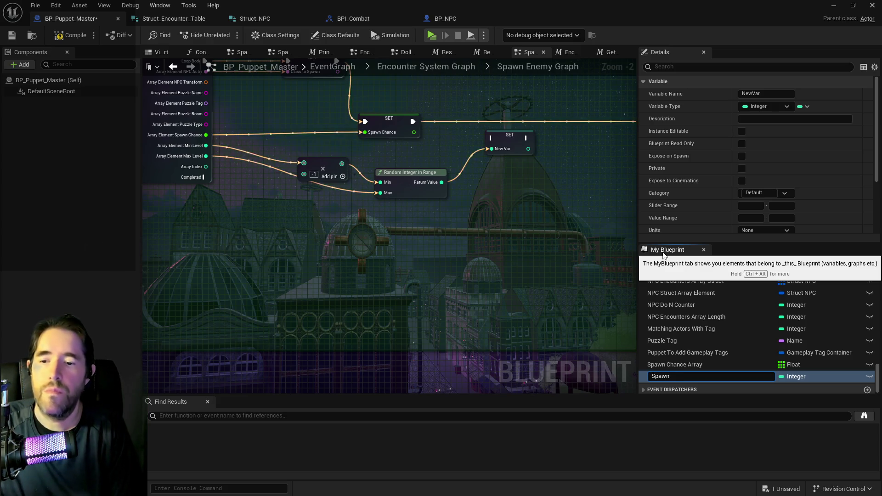
type("NP")
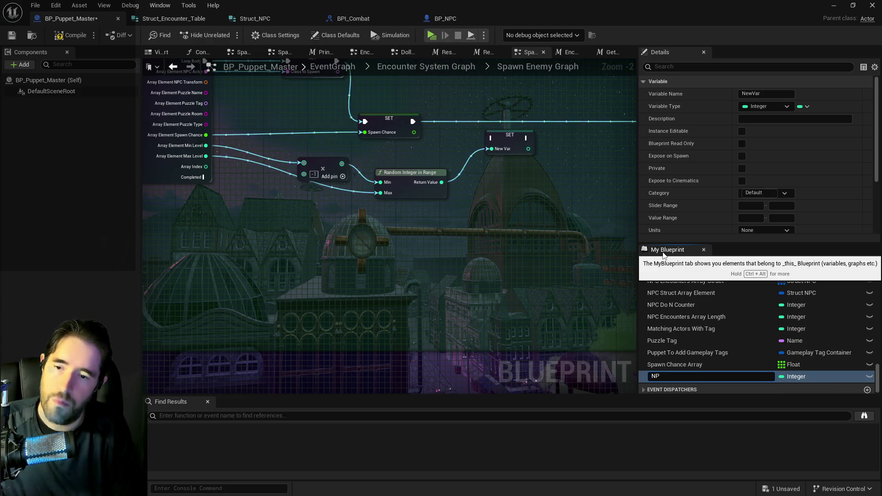
type("C Spawn Level")
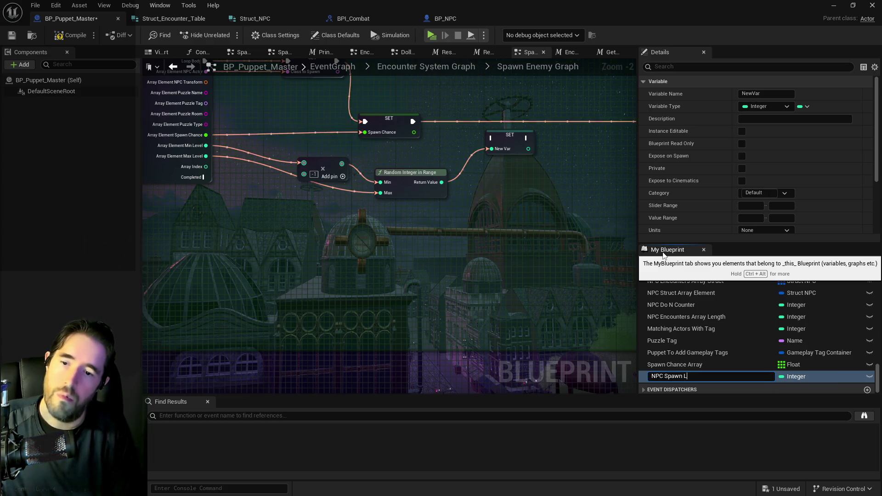
key("Return")
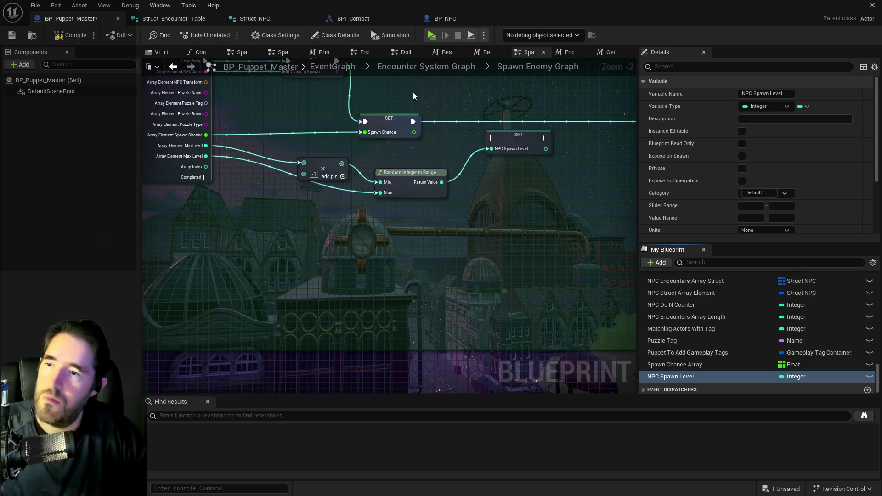
Wire SET NPC Spawn Level between SET Spawn Chance and SET Random Chance
left_click_drag(506, 148, 506, 132)
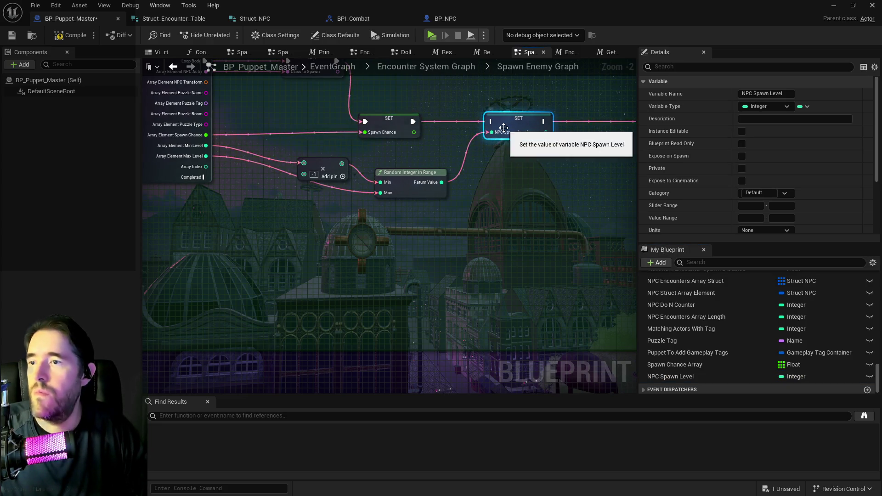
left_click(391, 125)
left_click_drag(413, 122, 496, 120)
left_click(519, 119)
left_click_drag(461, 144, 436, 138)
scroll(347, 157, "down", 1)
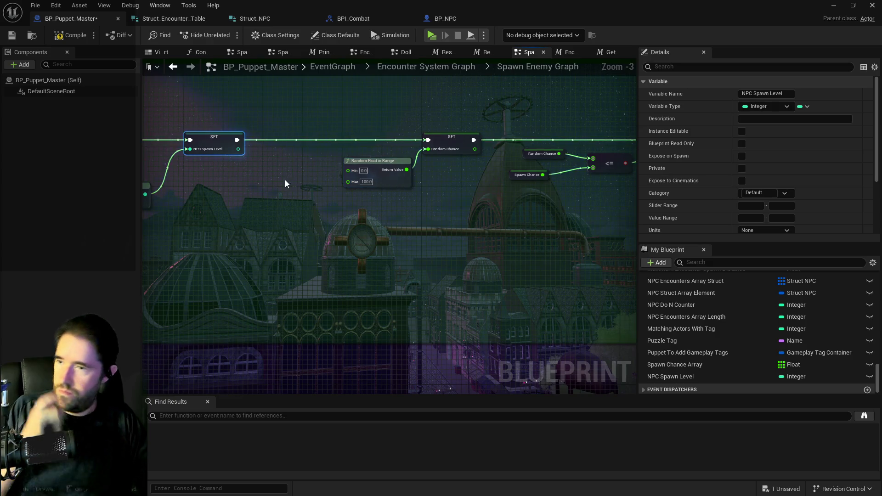
Tidy the random-range nodes and add a Greater check on Random Integer in Range's return value
left_click(428, 182)
left_click_drag(427, 182, 413, 181)
left_click(494, 205)
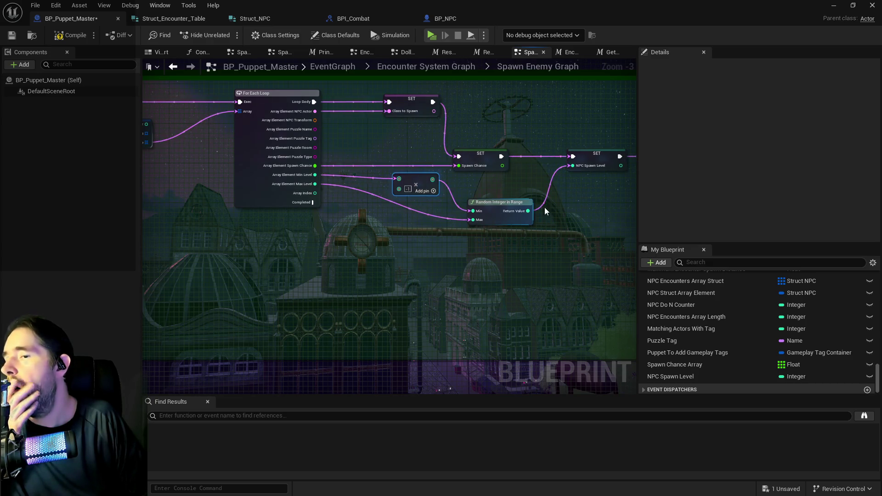
left_click_drag(499, 207, 492, 212)
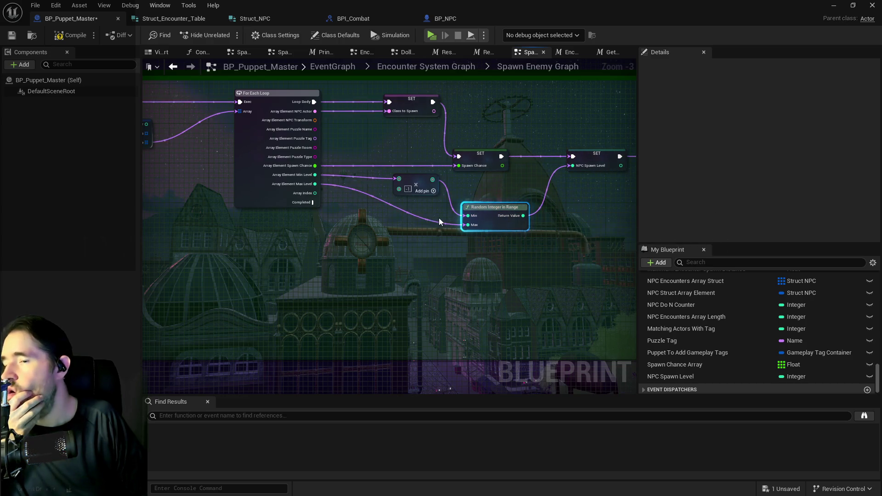
left_click_drag(445, 213, 498, 209)
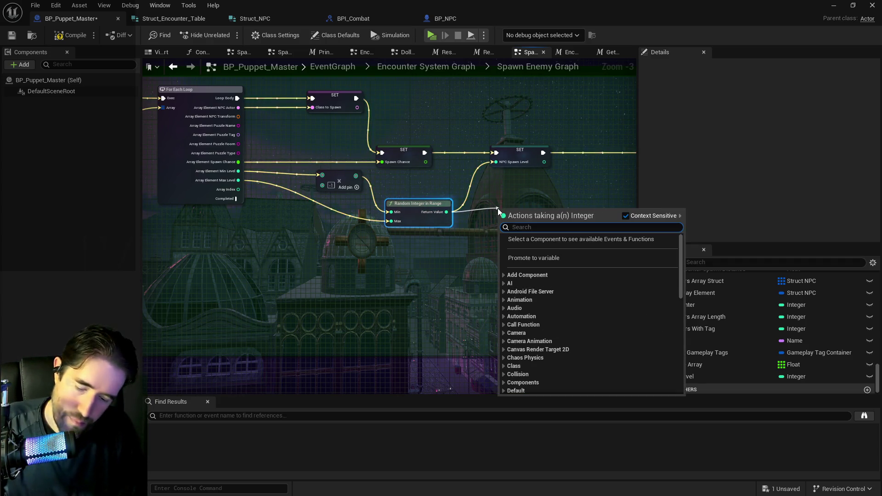
type(">")
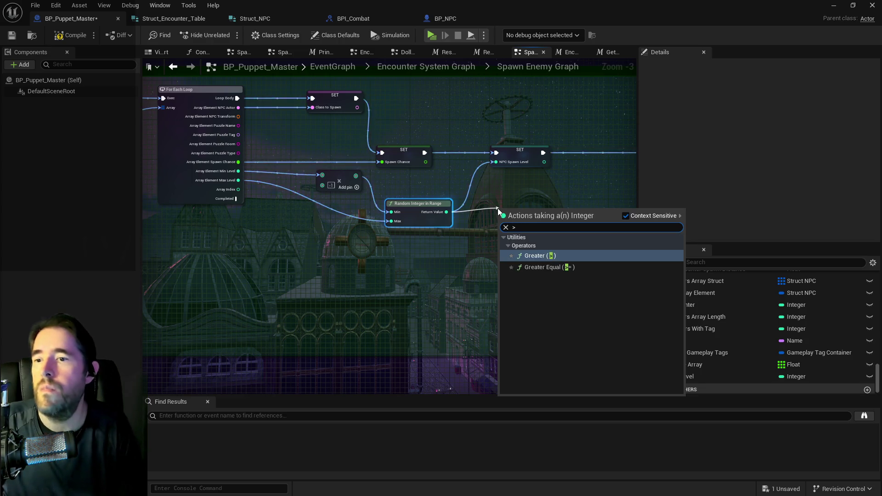
left_click(535, 256)
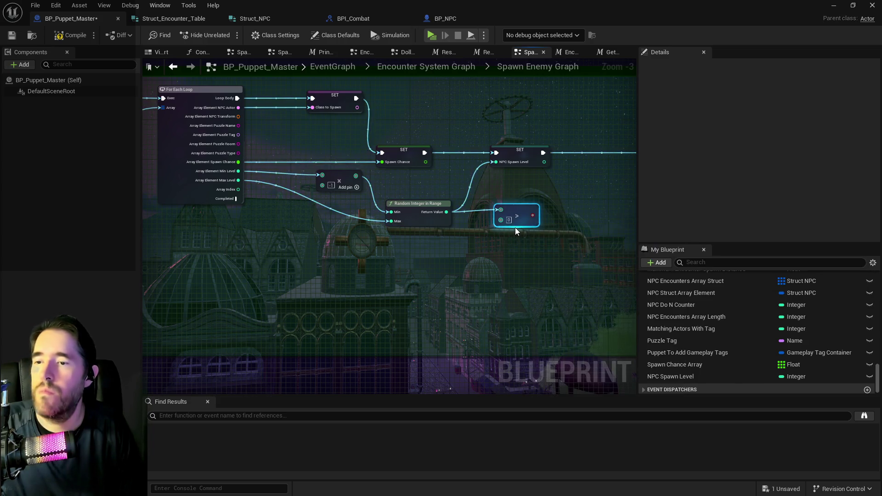
Insert a Branch driven by the comparison before the NPC Spawn Level setter
left_click_drag(533, 215, 540, 189)
type("b")
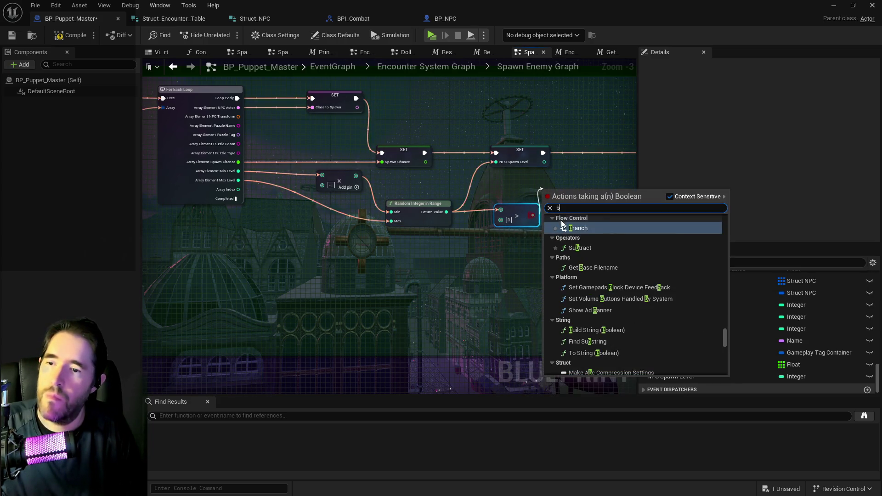
left_click(563, 226)
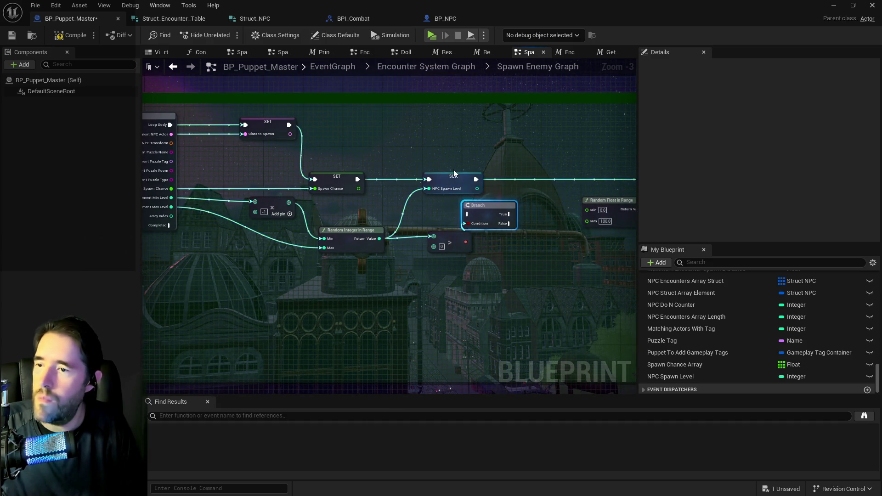
left_click_drag(454, 170, 496, 181)
left_click_drag(490, 219, 430, 181)
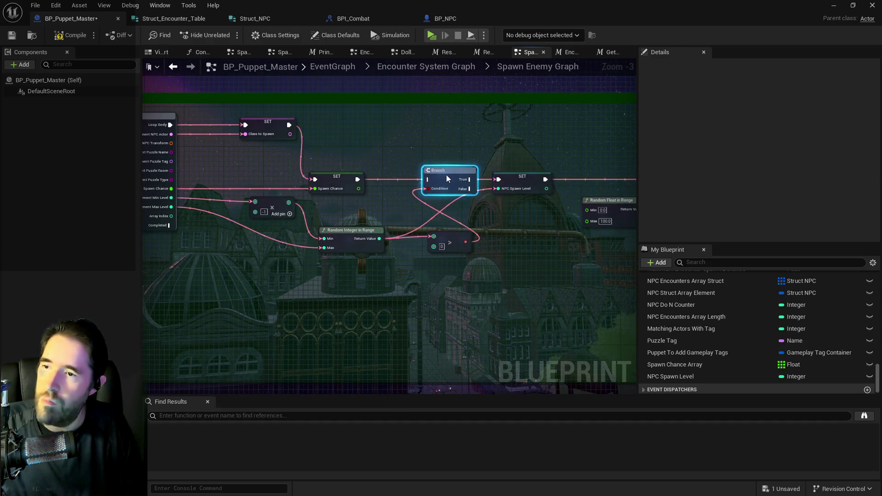
Paste a copy of the NPC Spawn Level setter with value 1 on the Branch's False path
left_click(337, 181)
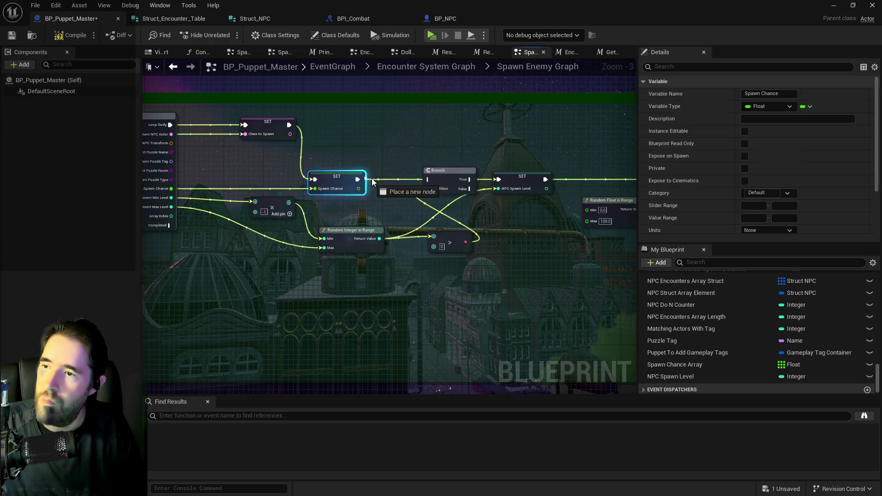
left_click(469, 186)
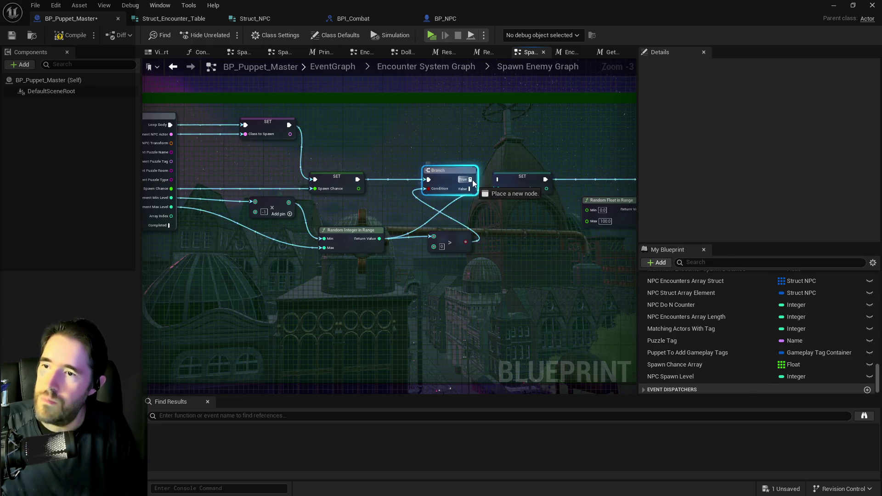
left_click(513, 184)
left_click(507, 212)
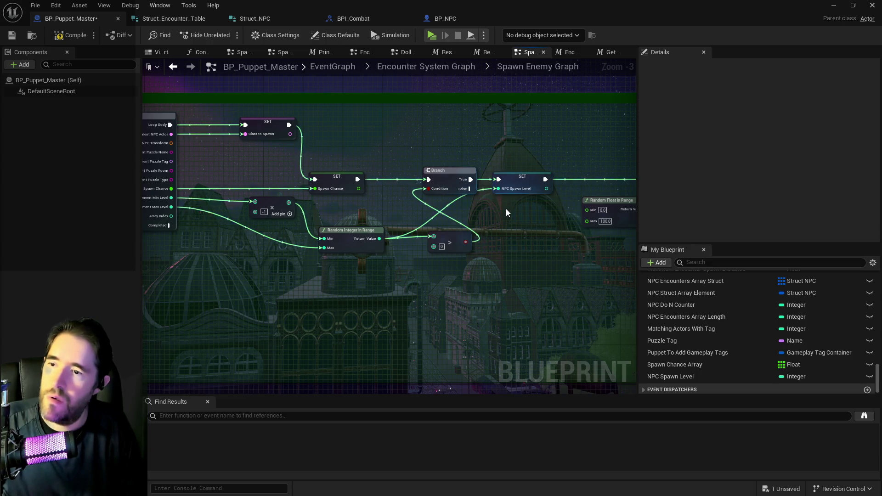
key("ctrl+v")
left_click(546, 224)
type("1")
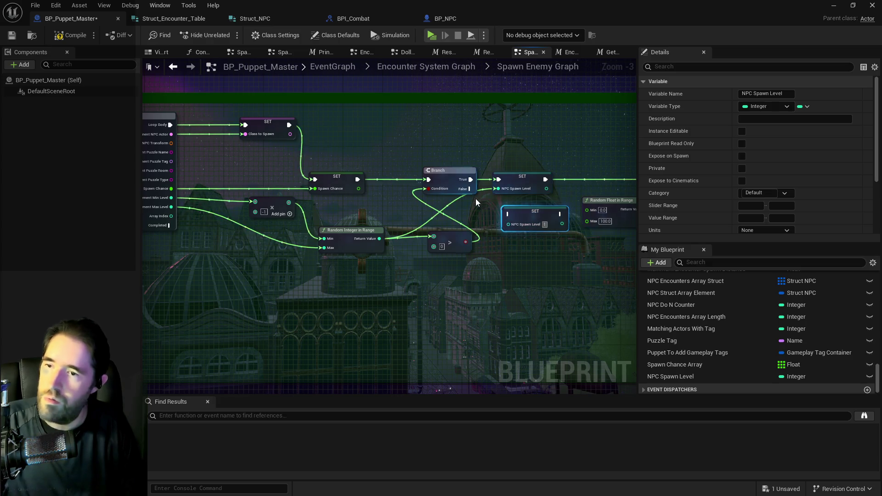
mouse_move(470, 188)
left_mouse_down()
mouse_move(509, 214)
mouse_move(324, 213)
mouse_move(506, 184)
mouse_move(468, 179)
left_mouse_up()
left_click(524, 213)
scroll(286, 202, "down", 2)
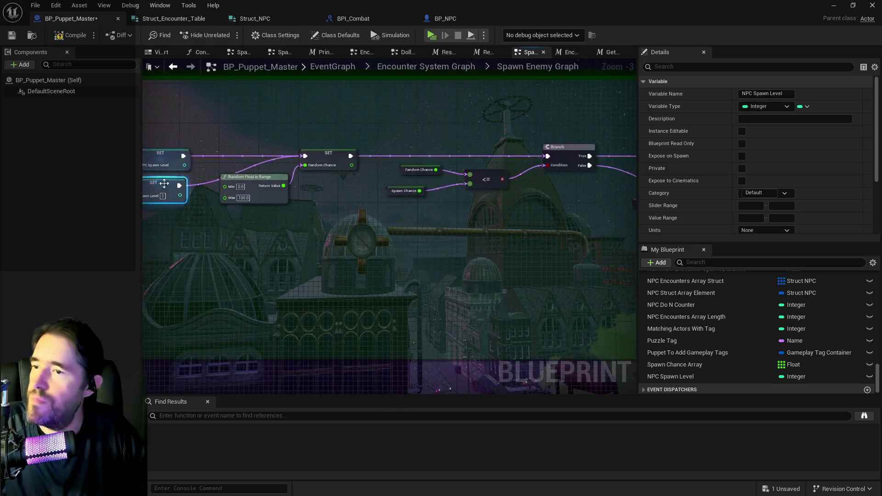
Pan through the spawn graph and move the Outputs node slightly right
mouse_move(482, 252)
left_mouse_down()
mouse_move(163, 214)
mouse_move(417, 212)
mouse_move(372, 207)
left_mouse_up()
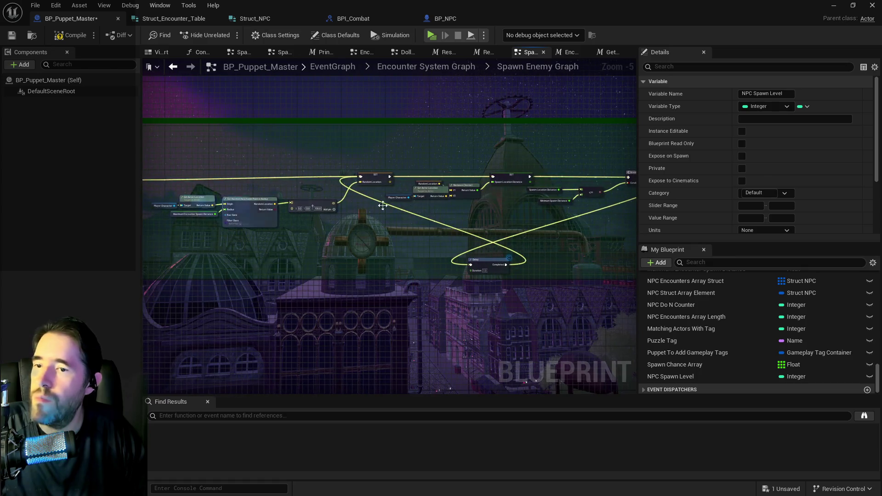
mouse_move(459, 205)
left_mouse_down()
mouse_move(289, 201)
mouse_move(504, 223)
mouse_move(237, 224)
mouse_move(244, 206)
mouse_move(426, 197)
left_mouse_up()
scroll(285, 206, "up", 4)
scroll(504, 225, "down", 2)
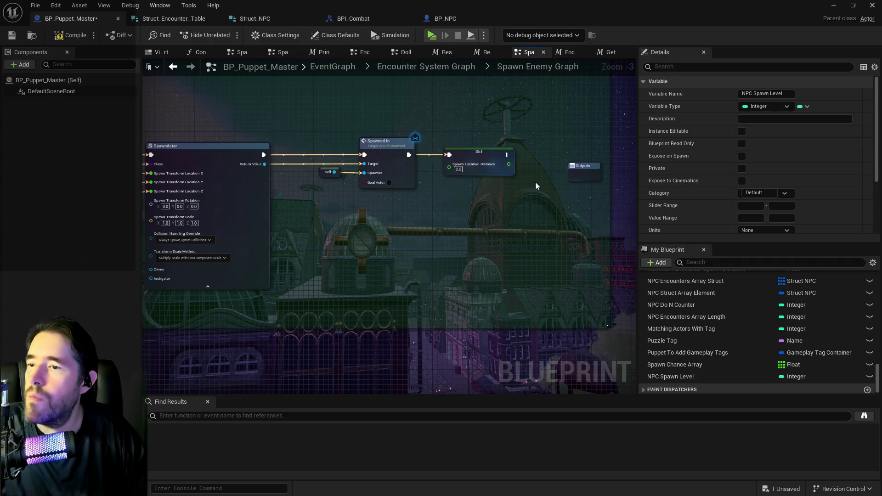
left_click_drag(580, 167, 619, 166)
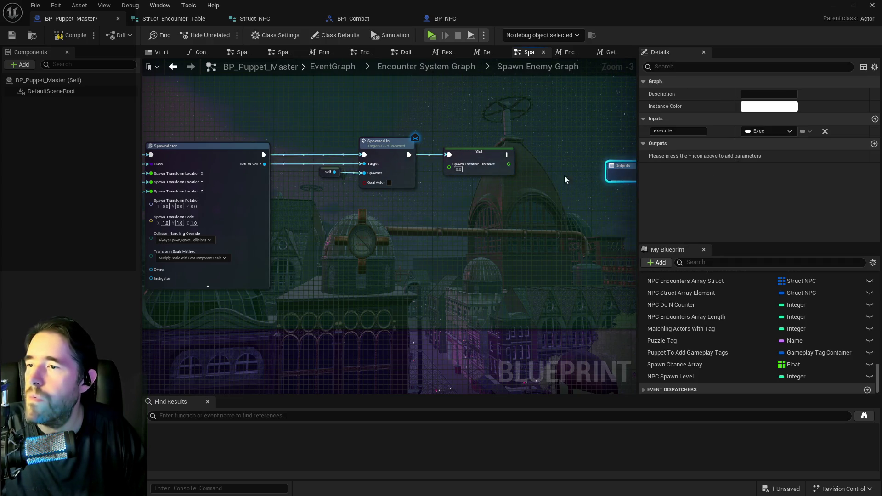
left_click(565, 179)
Center the Spawned In call, then switch to BP_NPC and start searching its members
scroll(409, 171, "up", 2)
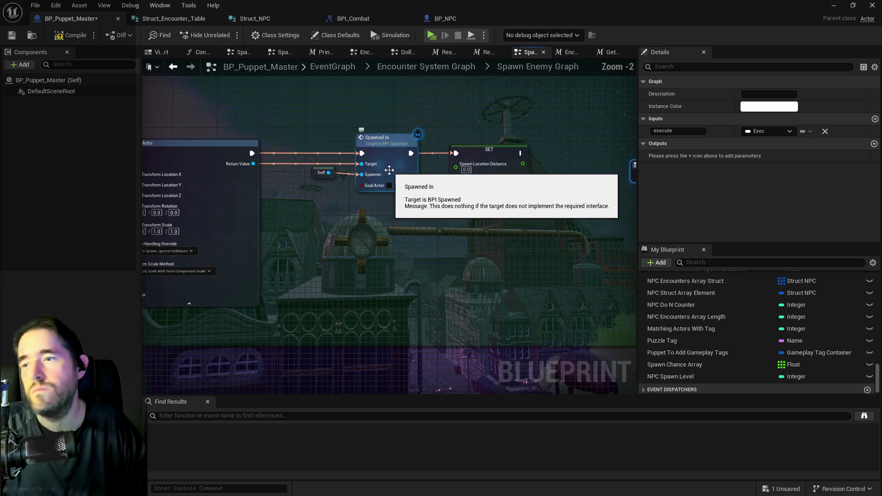
mouse_move(436, 202)
left_mouse_down()
mouse_move(352, 186)
mouse_move(491, 208)
left_mouse_up()
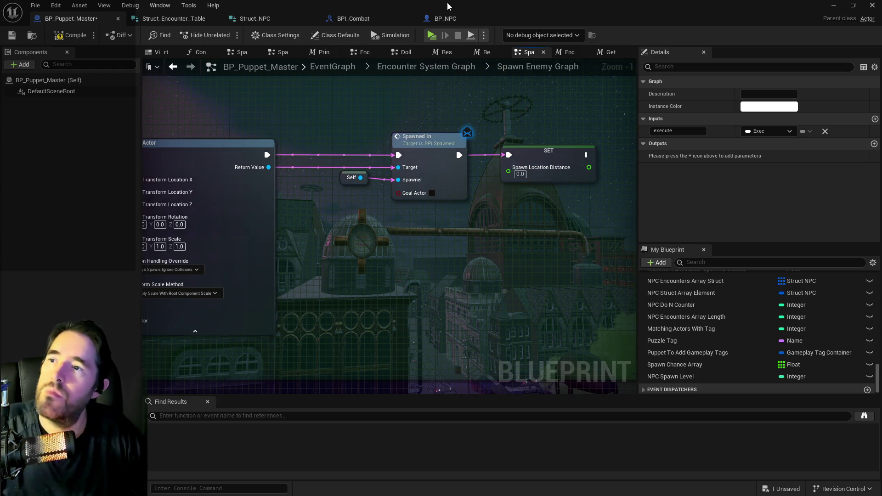
left_click(454, 21)
left_click(714, 261)
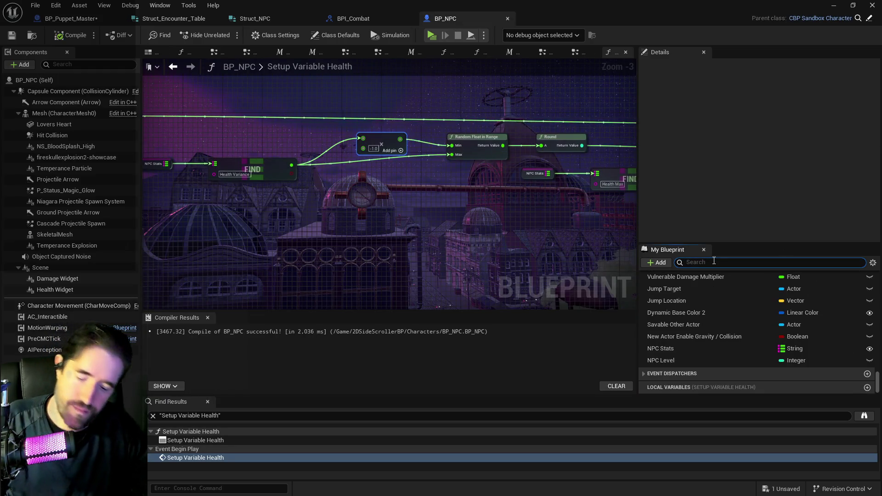
Find 'spawned in' in BP_NPC's members to frame Event Spawned In, then open the Content Browser
type("spawned in")
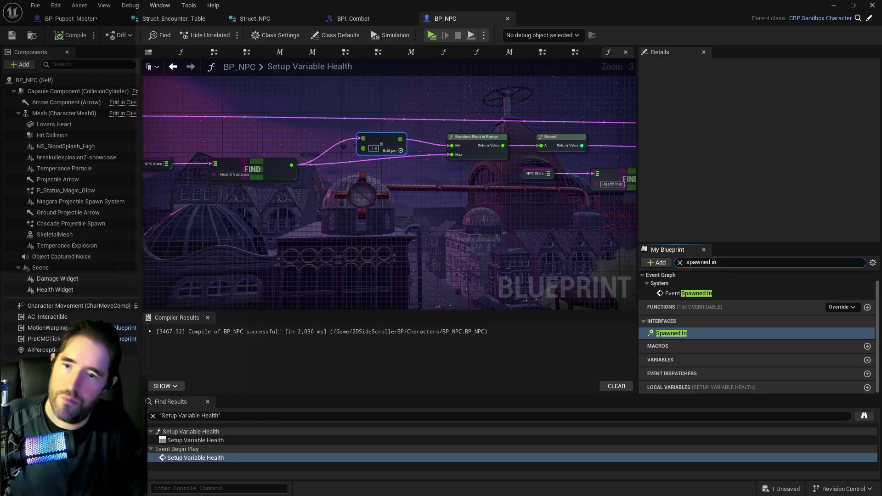
double_click(664, 296)
left_click_drag(514, 225, 305, 206)
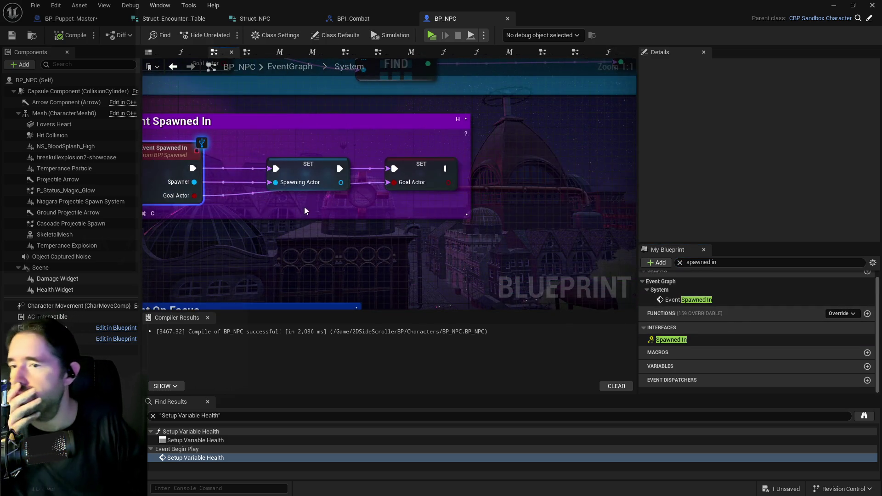
scroll(307, 206, "down", 2)
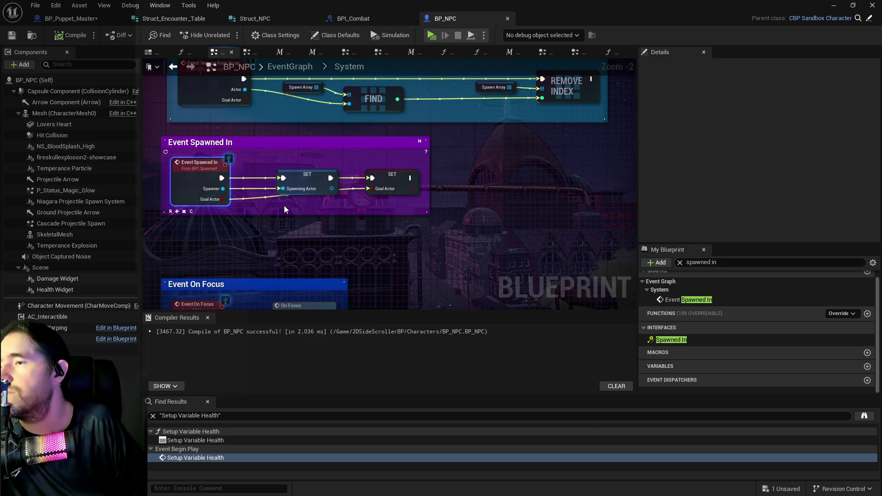
left_click_drag(262, 205, 361, 214)
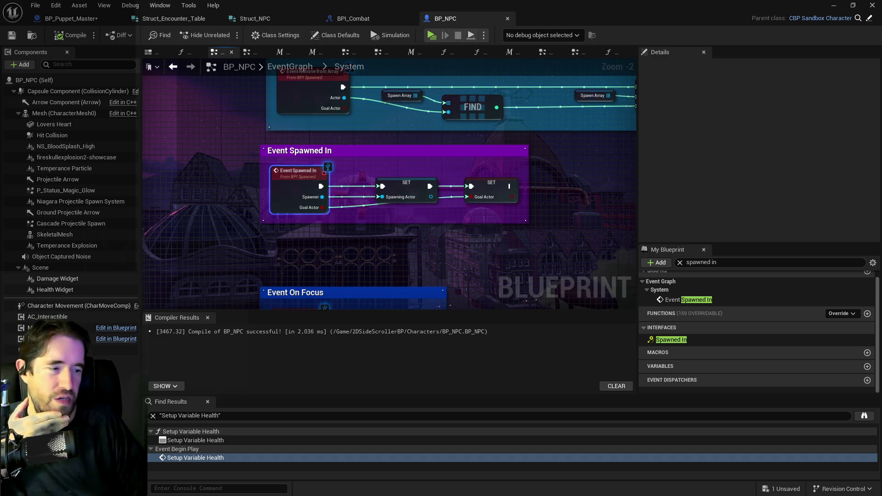
key("ctrl+b")
mouse_move(559, 59)
left_mouse_down()
mouse_move(854, 60)
mouse_move(459, 28)
mouse_move(464, 41)
left_mouse_up()
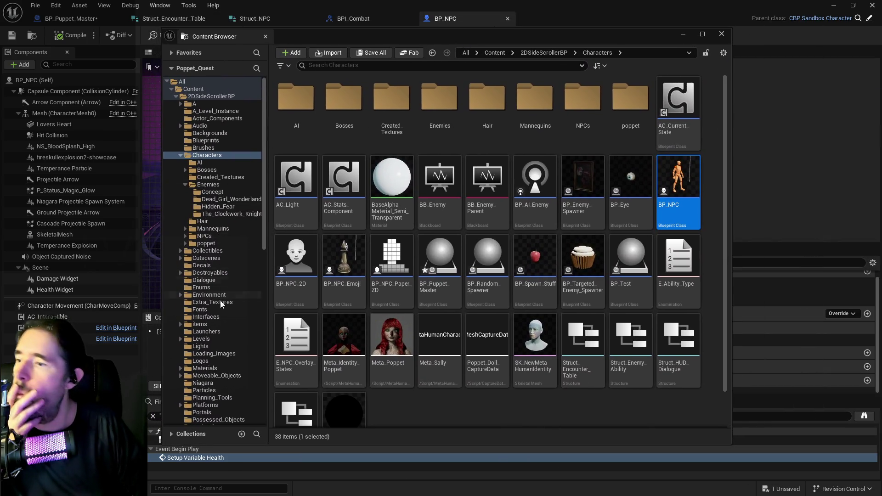
Open BPI_Spawned from the Content Browser's Interfaces folder
scroll(210, 296, "down", 1)
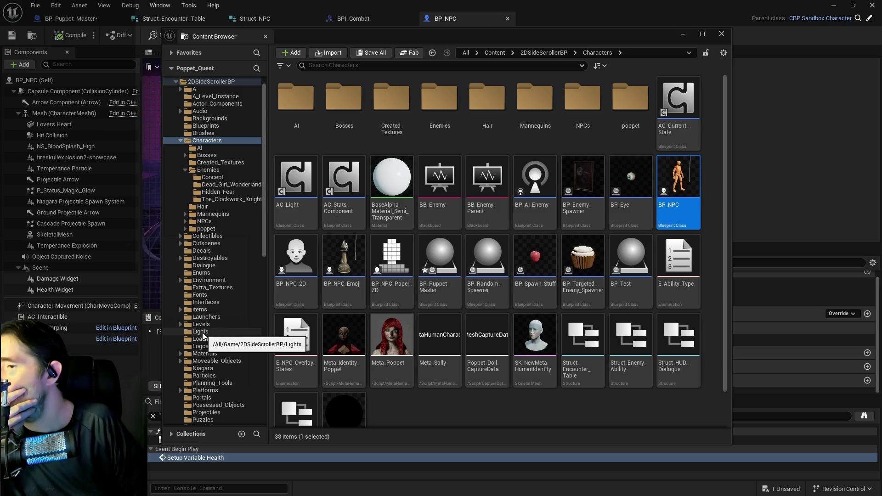
left_click(191, 302)
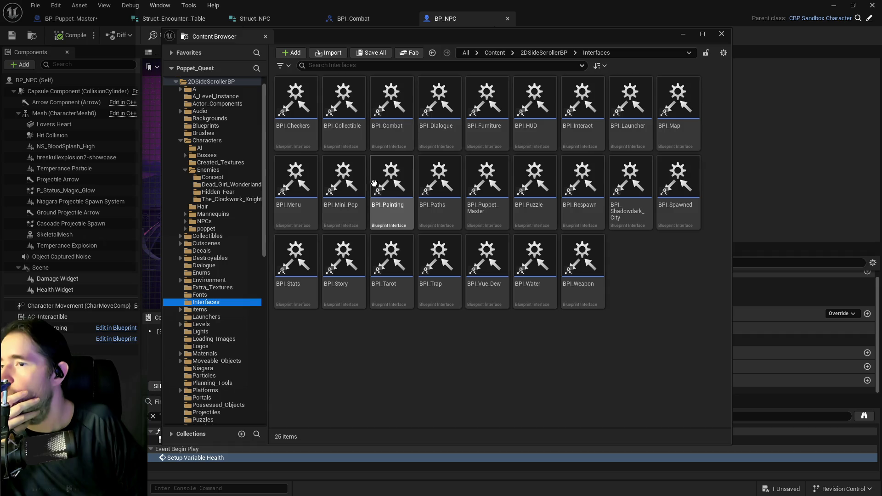
mouse_move(371, 222)
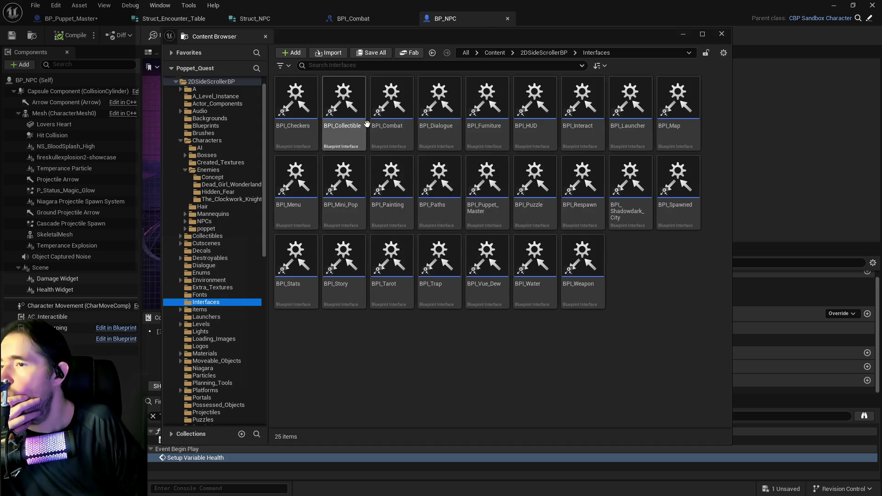
mouse_move(416, 230)
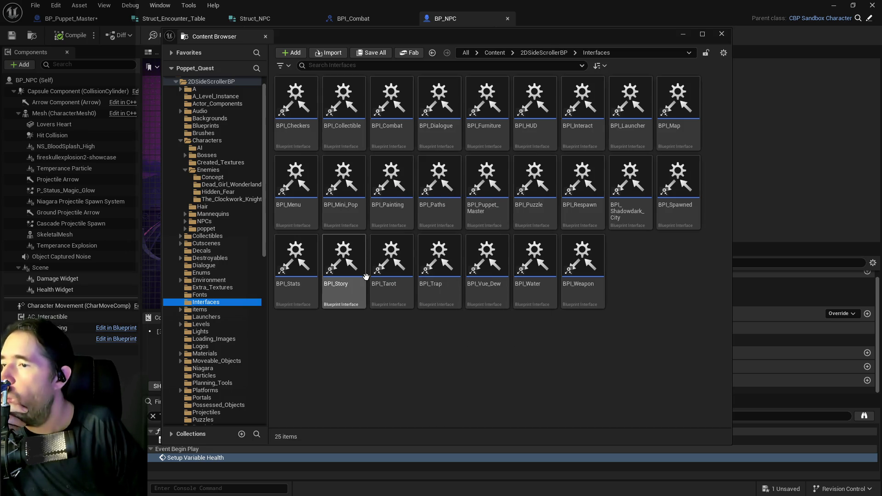
mouse_move(641, 171)
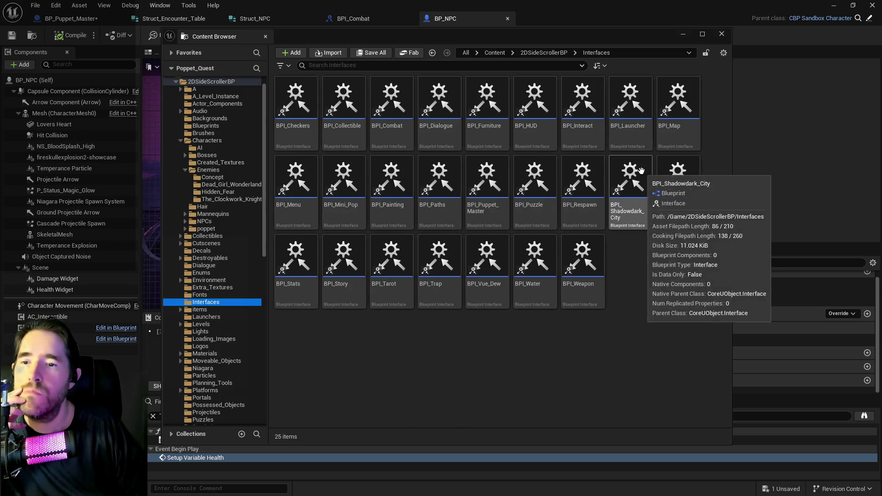
double_click(668, 195)
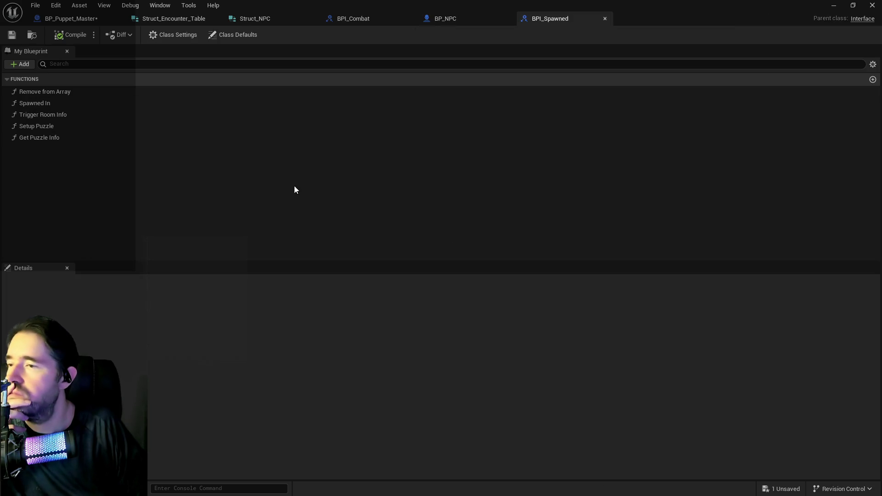
Add an Integer Spawn Level input to Spawned In, save BPI_Spawned, and return to BP_Puppet_Master
left_click(37, 103)
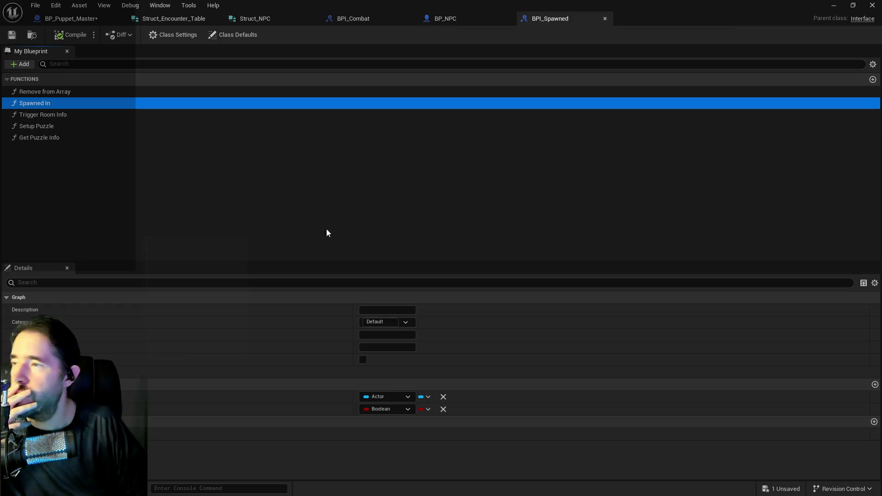
left_click(874, 385)
left_click(384, 422)
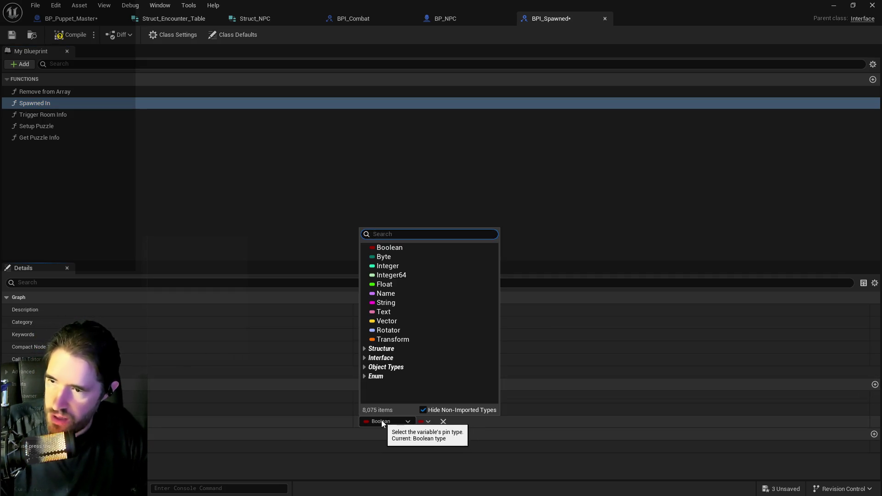
left_click(388, 266)
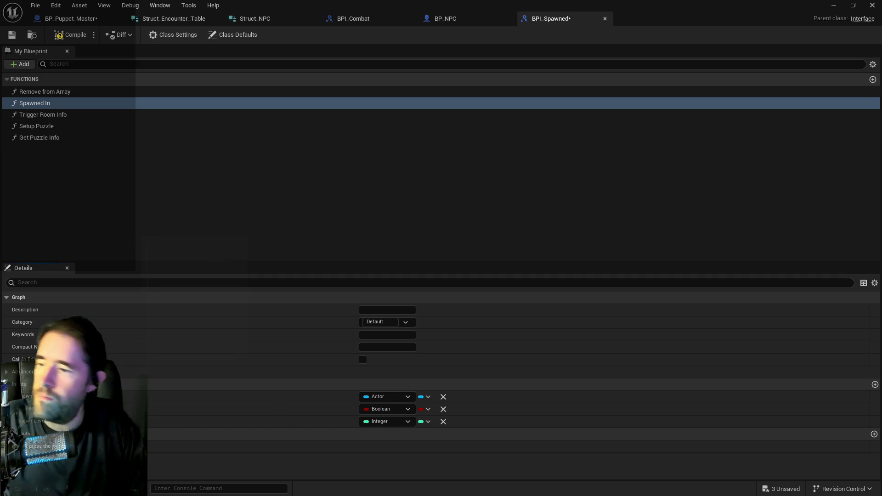
left_click(11, 35)
left_click(70, 19)
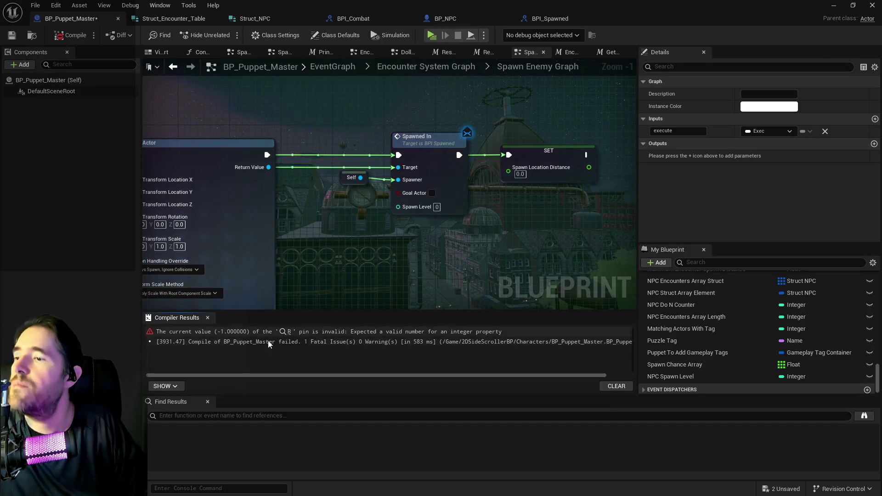
Jump from Compiler Results to the erroring -1 node and pan around it
left_click(289, 332)
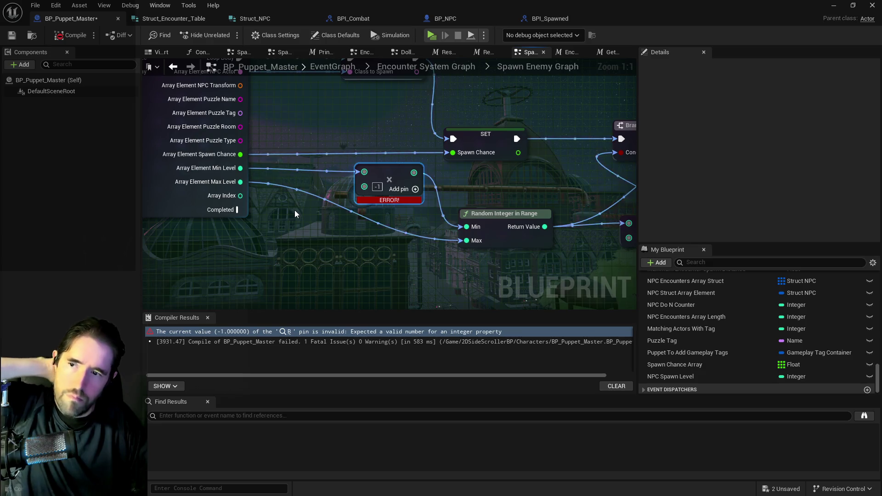
left_click_drag(294, 211, 283, 194)
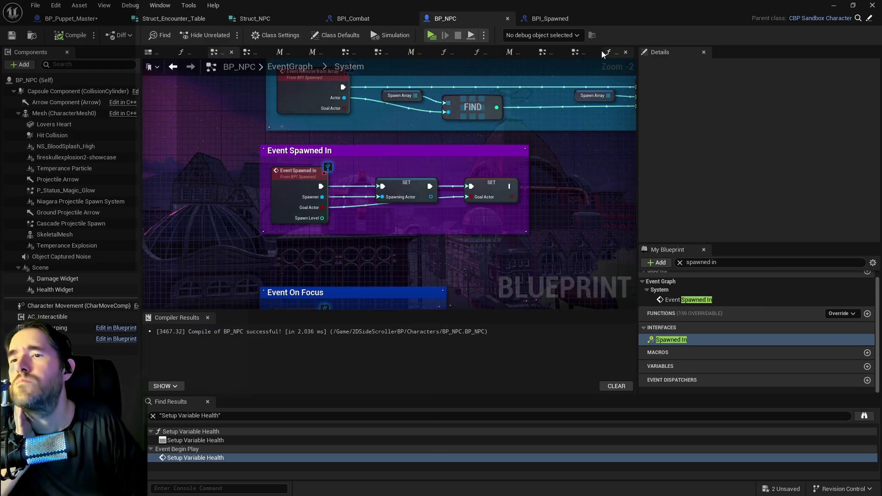
Pan through BP_NPC's Setup Variable Health graph, then switch back to BP_Puppet_Master
left_click(606, 51)
left_click_drag(376, 173, 282, 148)
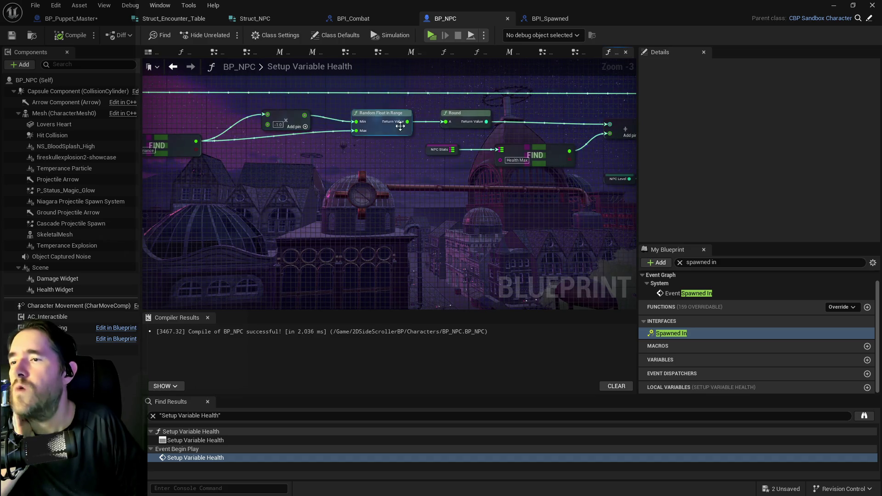
left_click_drag(343, 147, 236, 134)
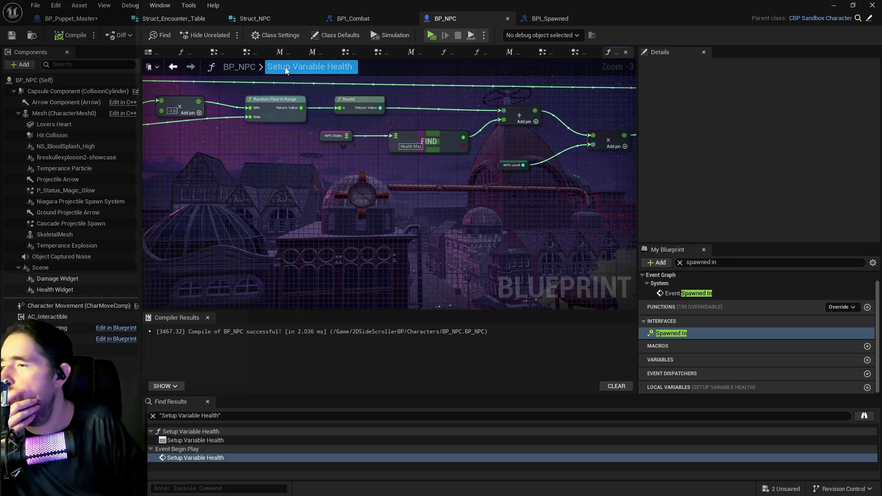
left_click_drag(236, 81, 326, 70)
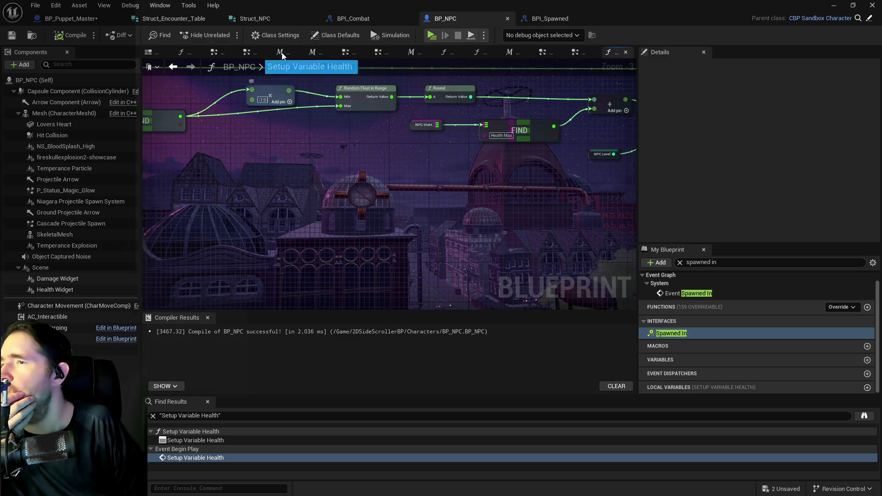
left_click(93, 22)
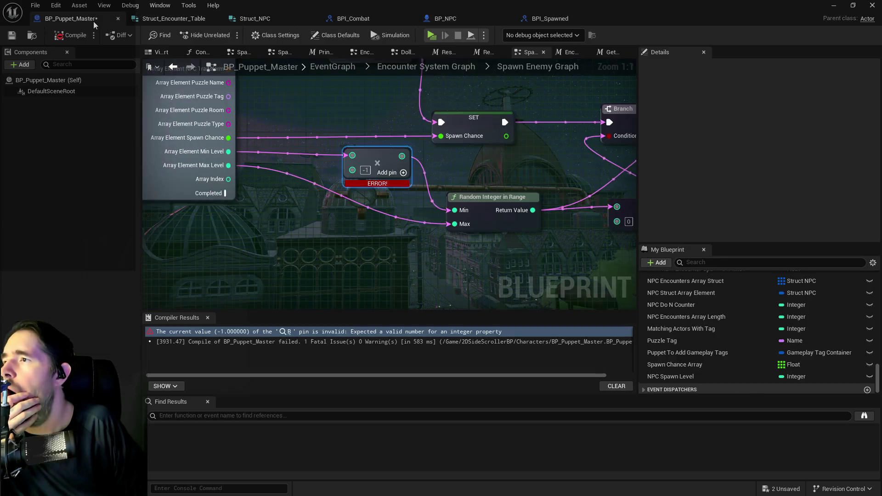
Try a Negate Int node off Min Level, then delete it
left_click(360, 171)
left_click(363, 171)
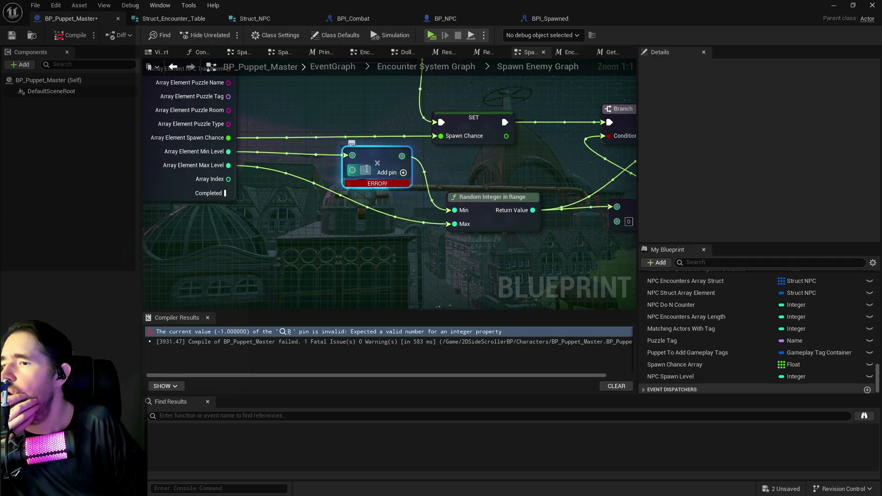
left_click_drag(228, 152, 287, 157)
type("neg")
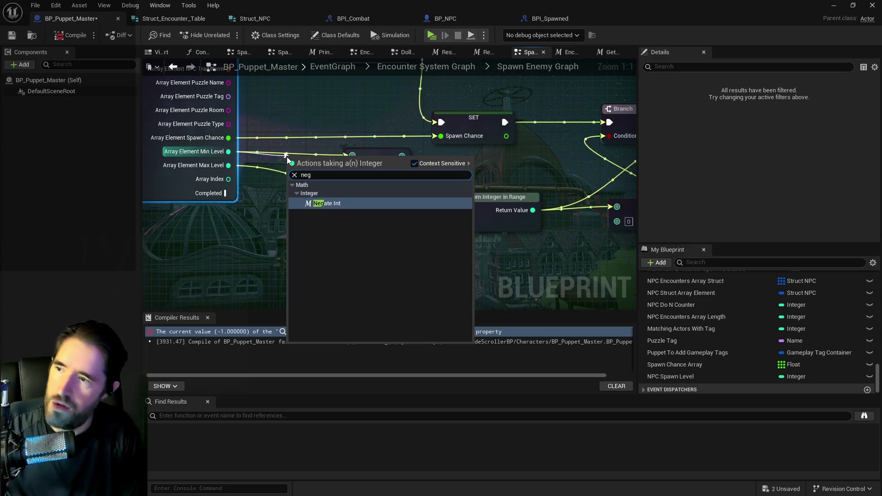
key("Return")
left_click_drag(309, 171, 311, 144)
right_click(305, 147)
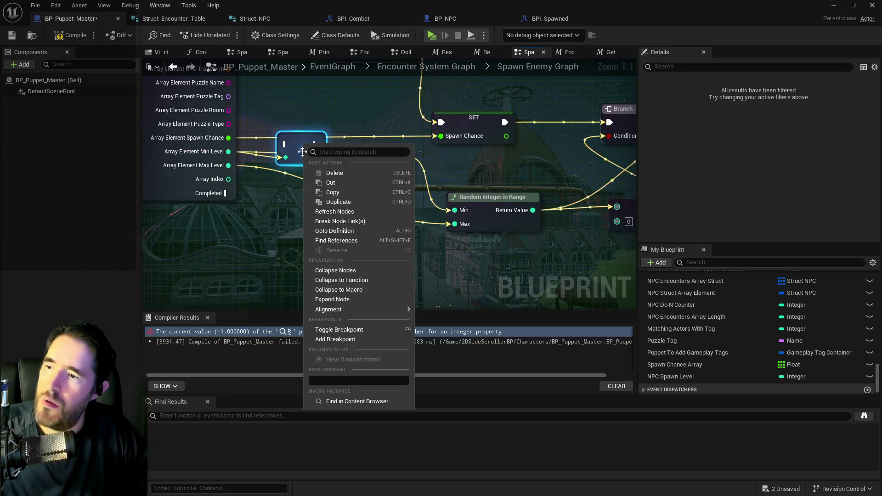
left_click(285, 263)
left_click(302, 144)
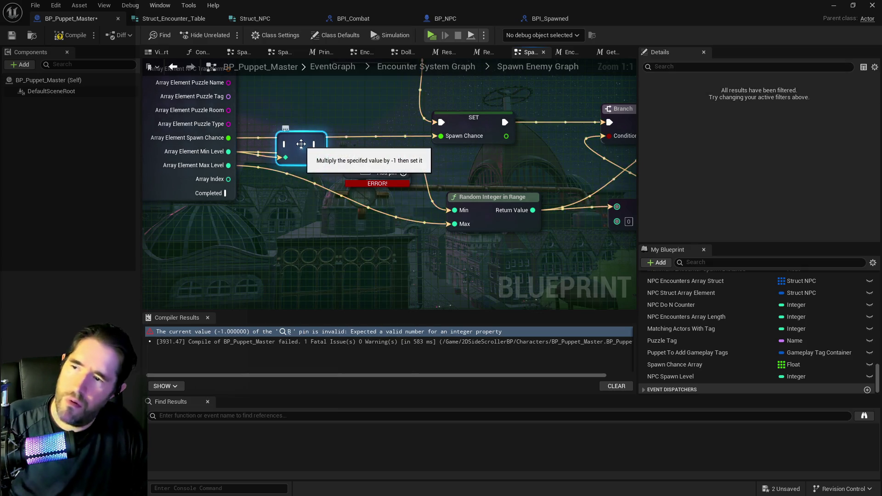
key("Delete")
Multiply the level by -1 with a new integer Multiply feeding Random Integer in Range
left_click_drag(228, 152, 307, 171)
type("mult")
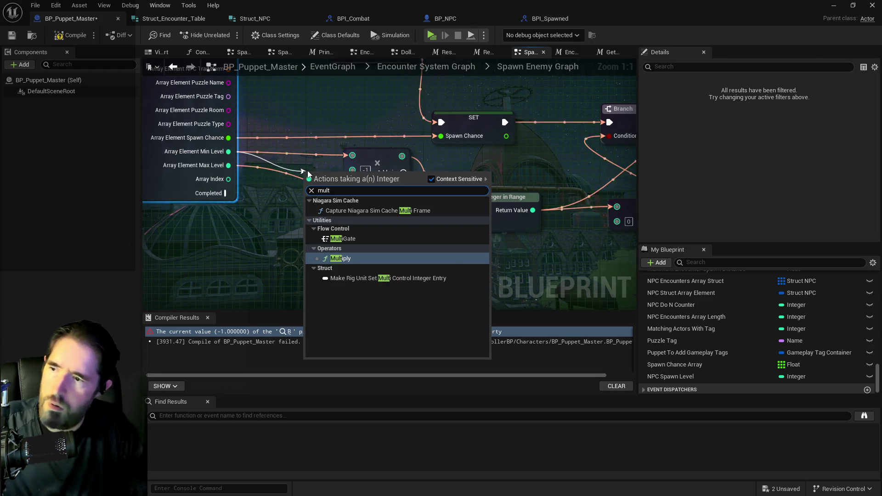
left_click(341, 257)
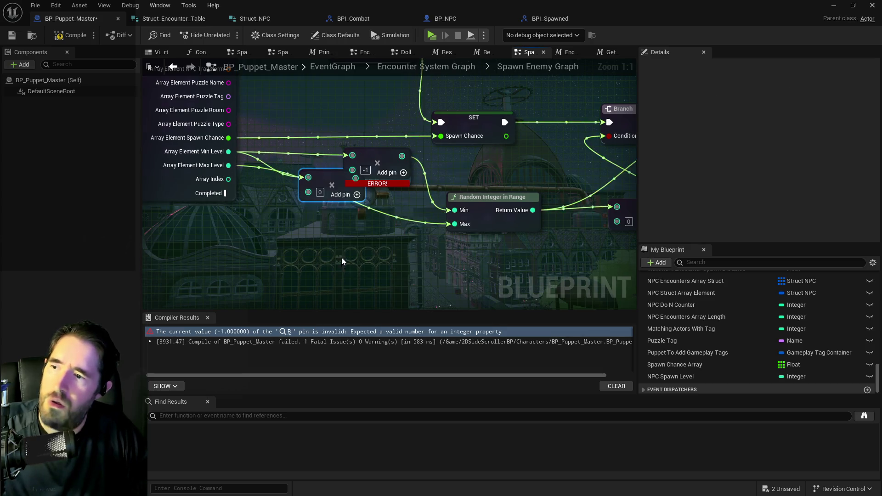
left_click(320, 192)
type("-1")
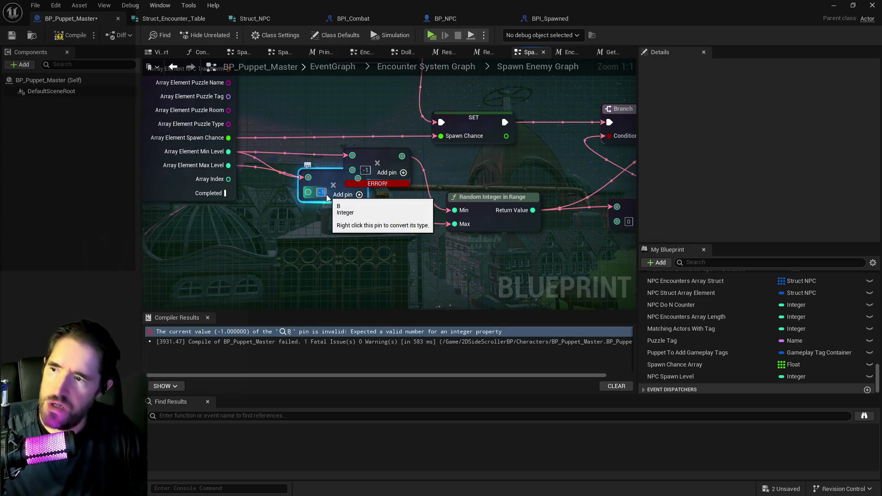
left_click_drag(372, 161, 380, 146)
mouse_move(358, 178)
left_mouse_down()
mouse_move(449, 191)
mouse_move(456, 210)
left_mouse_up()
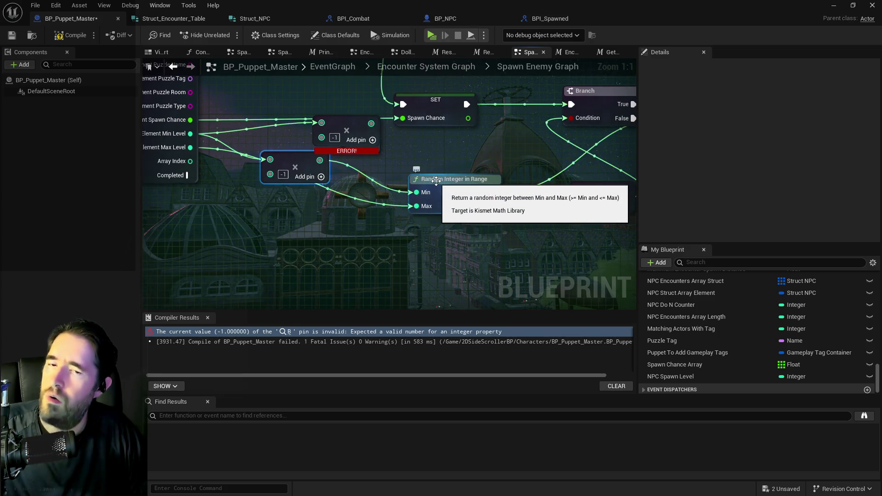
left_click_drag(292, 162, 292, 191)
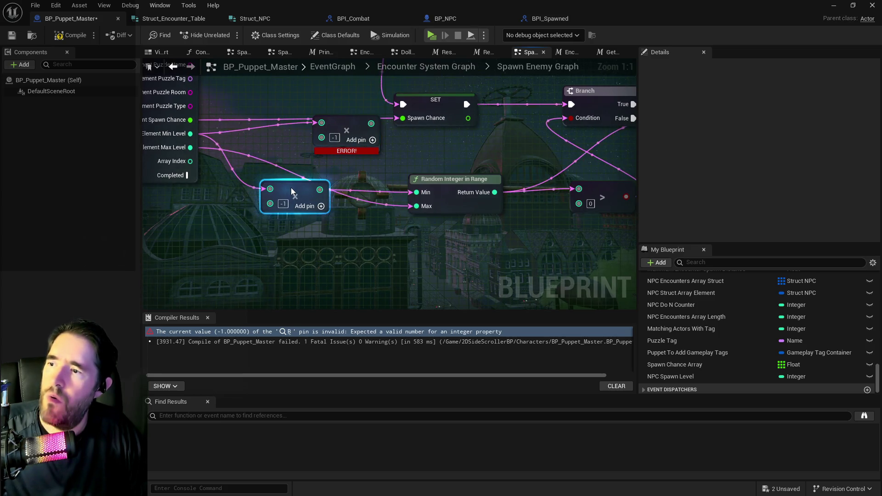
mouse_move(191, 133)
left_mouse_down()
mouse_move(289, 181)
mouse_move(413, 216)
left_mouse_up()
left_click_drag(303, 197, 319, 176)
mouse_move(455, 181)
left_mouse_down()
mouse_move(386, 214)
mouse_move(372, 239)
mouse_move(393, 240)
mouse_move(410, 187)
left_mouse_up()
Add an integer Add node after the random value and connect Max Level into it
type("add")
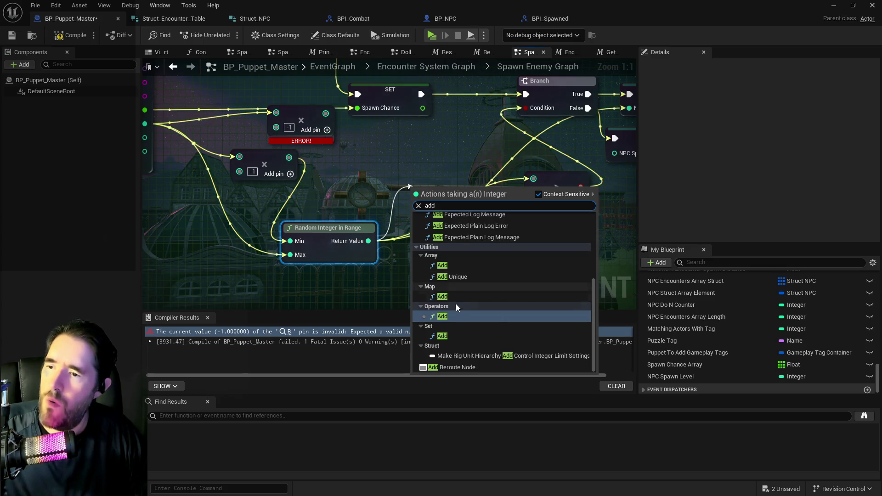
left_click(454, 317)
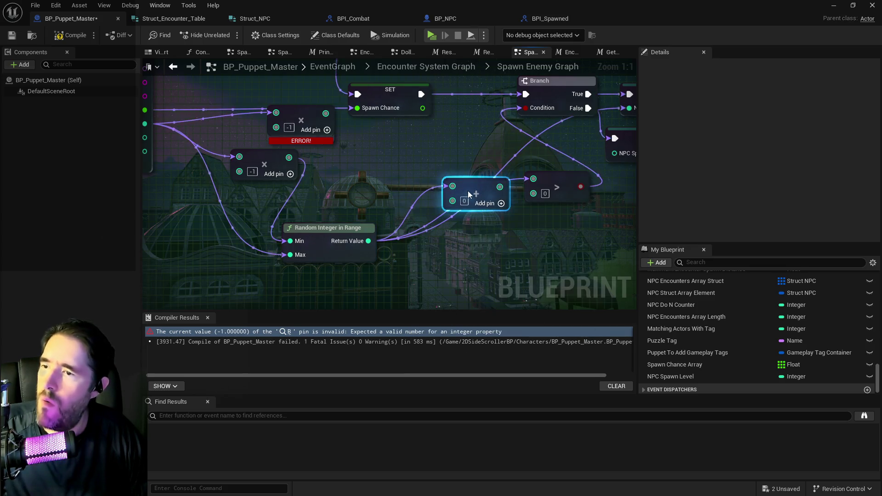
mouse_move(227, 136)
left_mouse_down()
mouse_move(329, 178)
mouse_move(535, 193)
left_mouse_up()
mouse_move(340, 155)
left_mouse_down()
mouse_move(286, 222)
mouse_move(304, 232)
left_mouse_up()
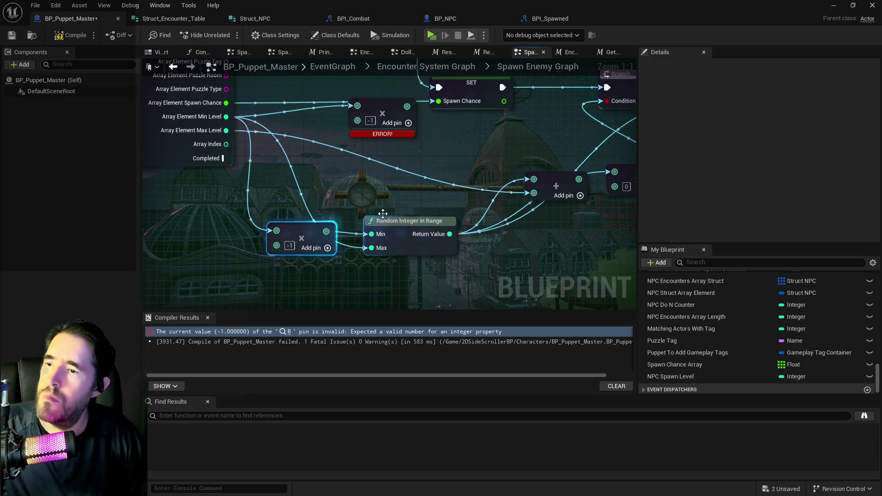
left_click_drag(545, 177, 524, 170)
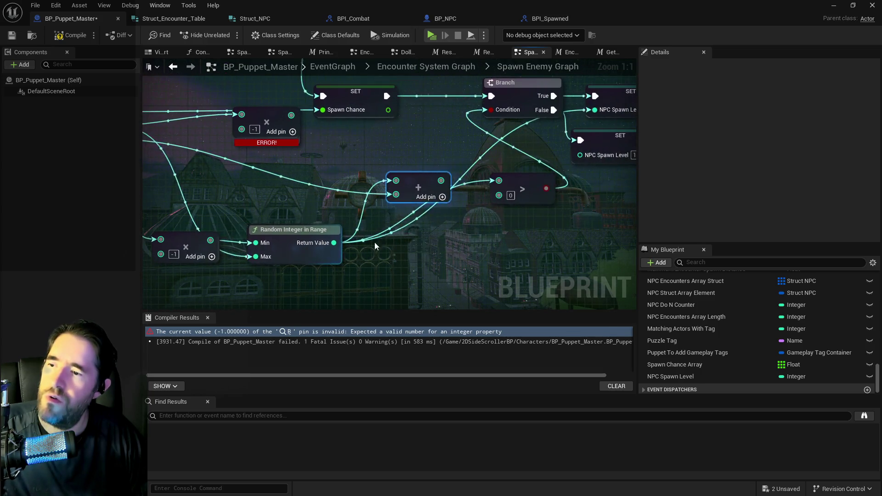
Wire the Add result into the greater-than-0 comparison driving the Branch
mouse_move(441, 181)
left_mouse_down()
mouse_move(474, 200)
mouse_move(499, 195)
left_mouse_up()
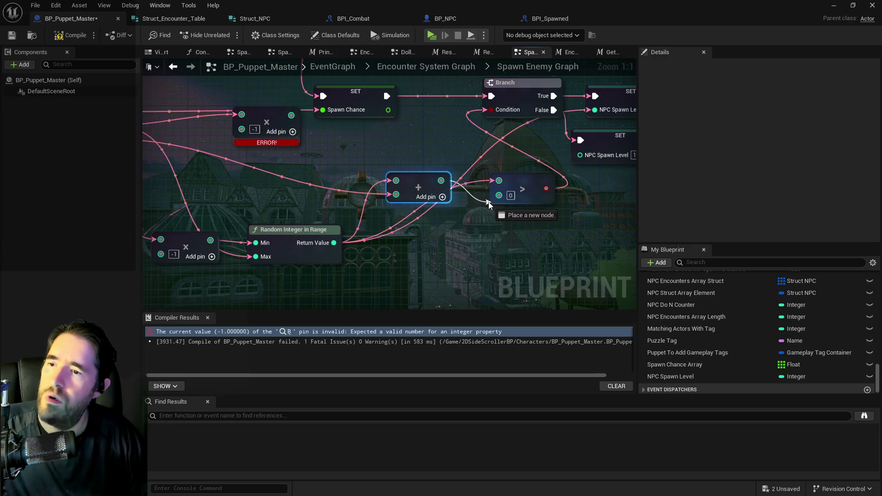
mouse_move(417, 183)
left_mouse_down()
mouse_move(421, 255)
mouse_move(424, 234)
left_mouse_up()
mouse_move(517, 180)
left_mouse_down()
mouse_move(539, 195)
mouse_move(532, 188)
left_mouse_up()
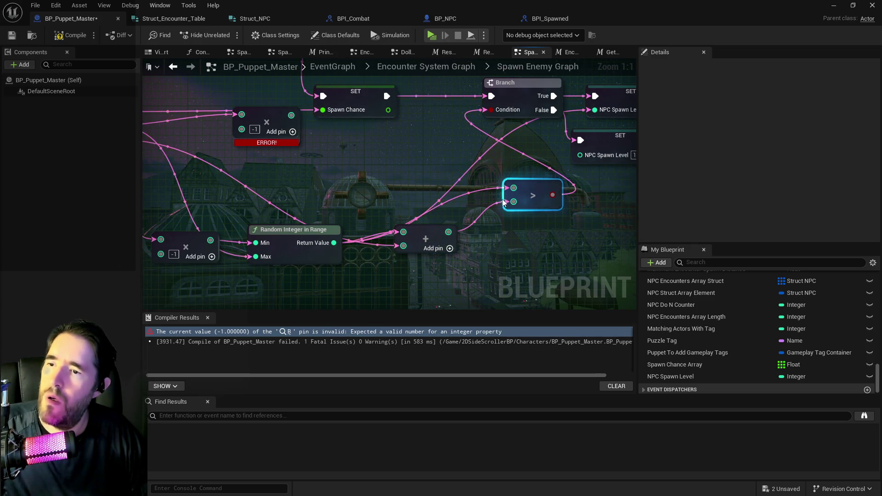
left_click(484, 209, "alt")
mouse_move(449, 232)
left_mouse_down()
mouse_move(416, 222)
mouse_move(469, 223)
mouse_move(513, 189)
left_mouse_up()
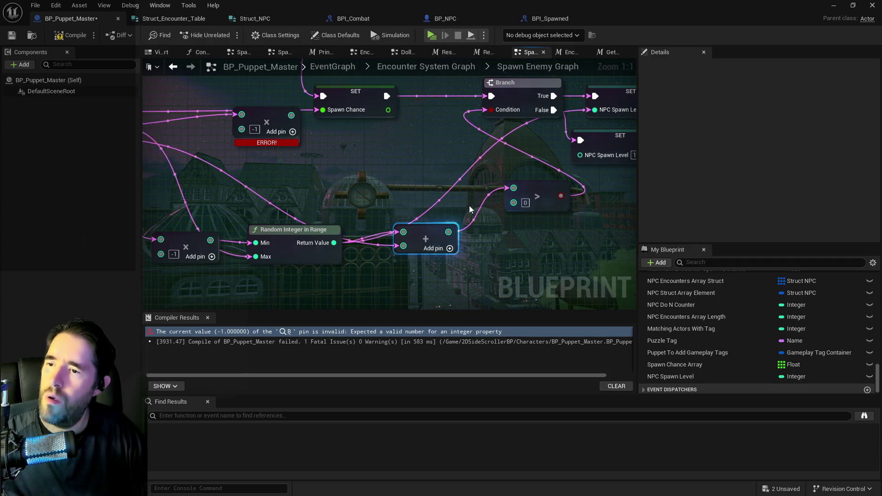
mouse_move(431, 230)
left_mouse_down()
mouse_move(405, 181)
mouse_move(378, 163)
left_mouse_up()
mouse_move(535, 193)
left_mouse_down()
mouse_move(457, 148)
mouse_move(432, 152)
left_mouse_up()
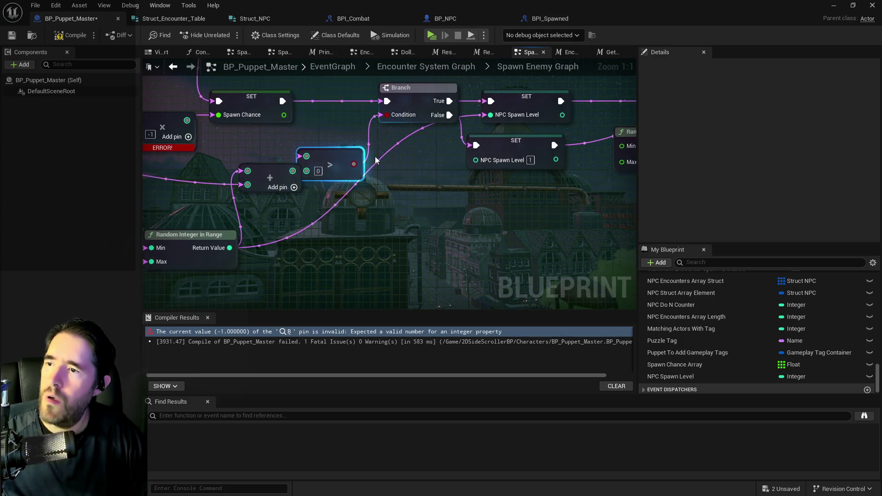
left_click_drag(331, 157, 389, 171)
Connect the Add result to NPC Spawn Level and delete the erroring Multiply node
mouse_move(292, 171)
left_mouse_down()
mouse_move(386, 160)
mouse_move(436, 132)
mouse_move(491, 119)
left_mouse_up()
mouse_move(394, 171)
left_mouse_down()
mouse_move(343, 139)
mouse_move(343, 121)
left_mouse_up()
left_click(506, 143)
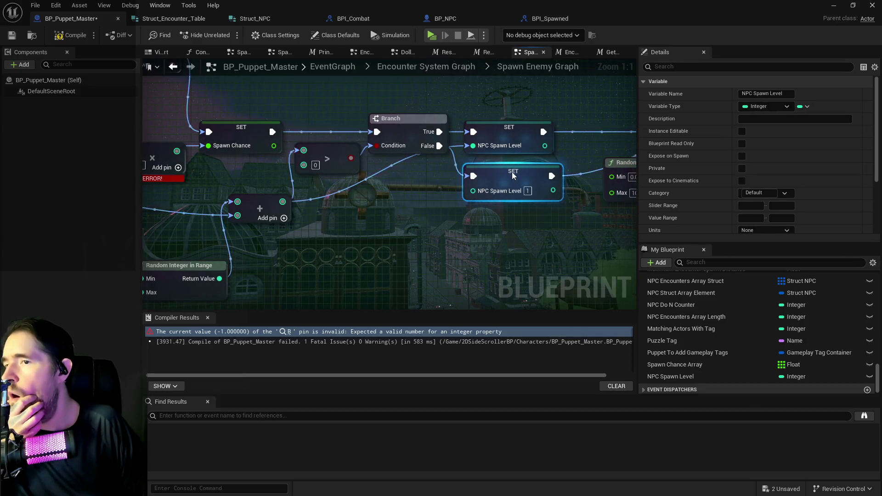
left_click_drag(506, 173, 288, 163)
scroll(372, 168, "down", 2)
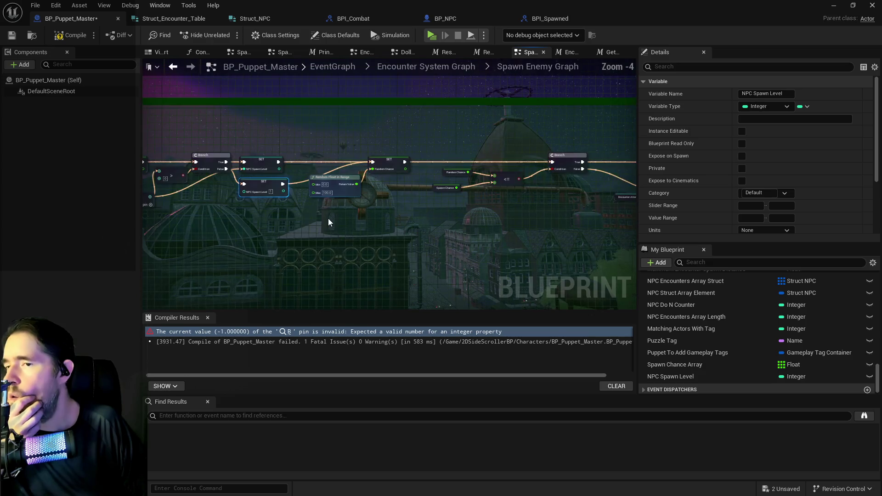
left_click_drag(328, 218, 575, 203)
left_click(341, 166)
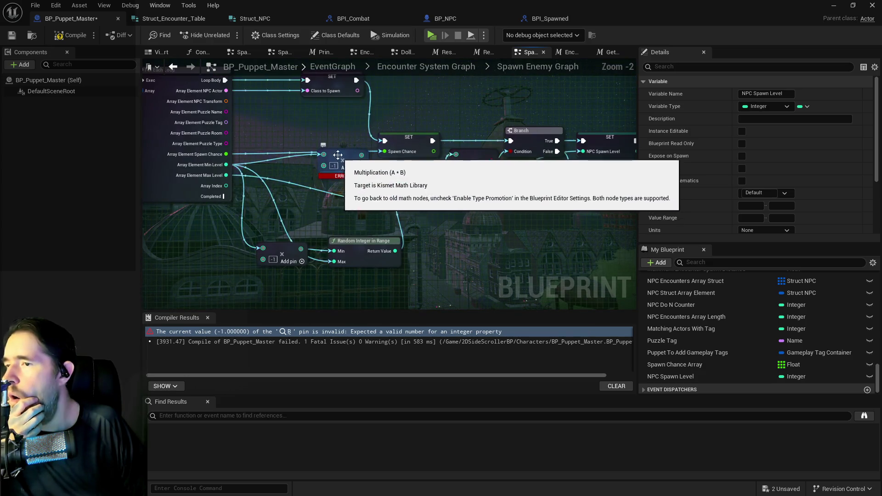
key("Delete")
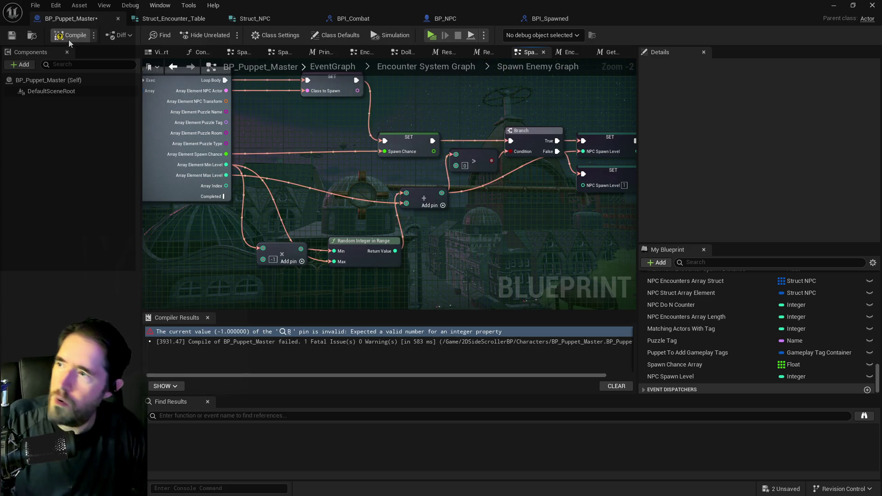
Compile and save BP_Puppet_Master, shifting the Multiply node left
left_click(68, 39)
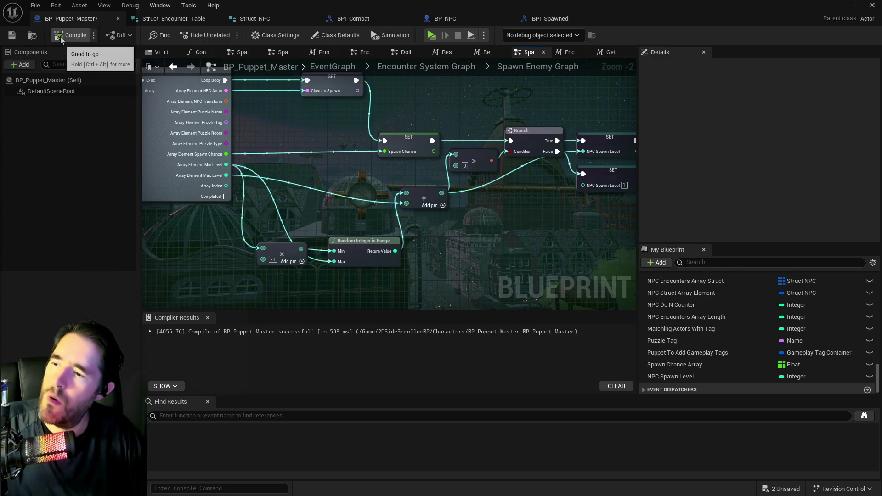
left_click(12, 35)
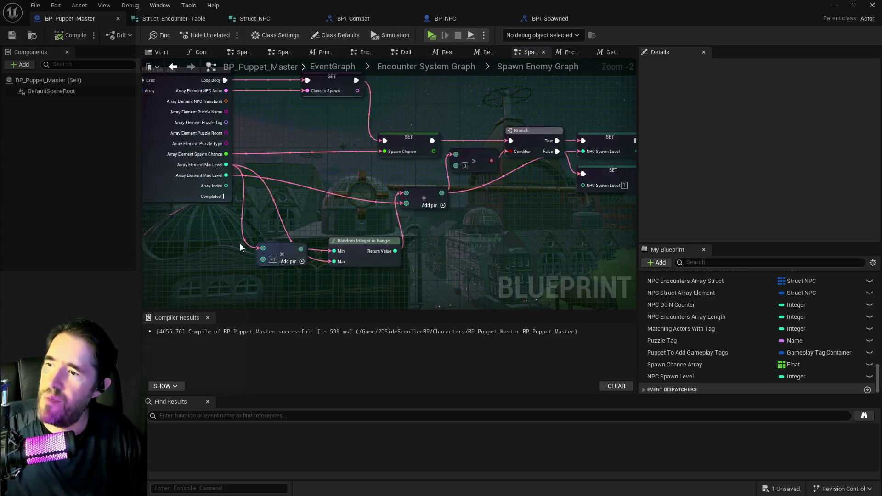
scroll(241, 247, "up", 2)
mouse_move(294, 252)
left_mouse_down()
mouse_move(338, 210)
mouse_move(245, 302)
mouse_move(325, 202)
mouse_move(362, 196)
left_mouse_up()
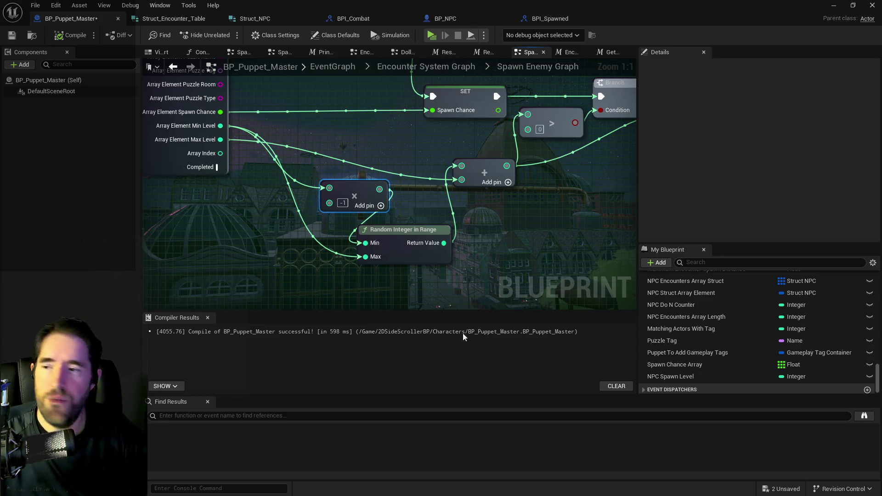
left_click_drag(360, 191, 337, 191)
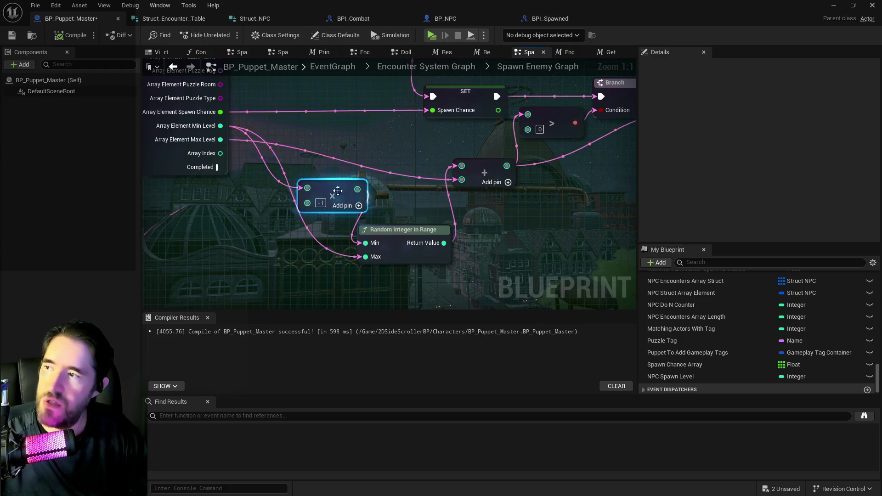
left_click(36, 5)
left_click(73, 68)
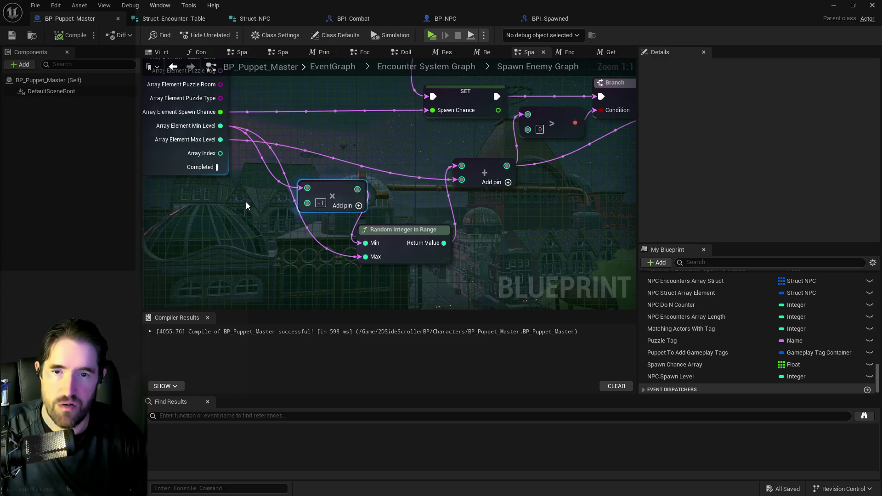
Move the Random Integer in Range and Add nodes into place and save again
left_click_drag(414, 229, 436, 222)
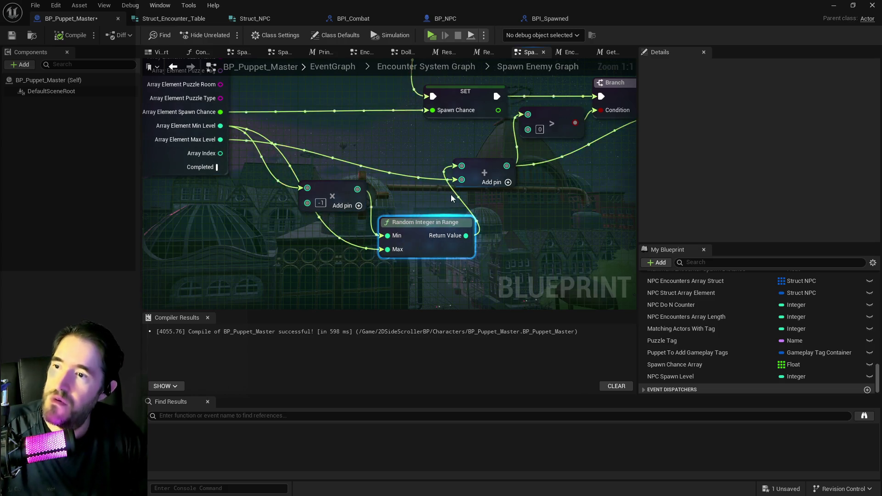
left_click_drag(483, 174, 512, 182)
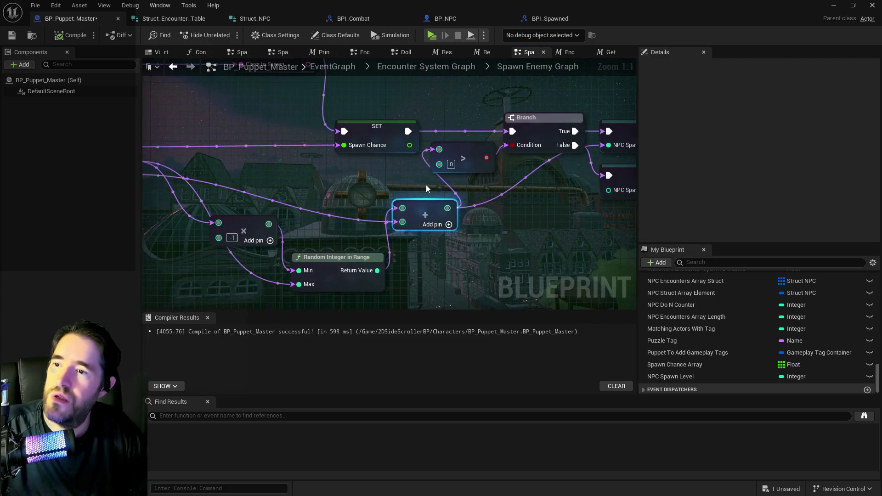
scroll(426, 185, "down", 3)
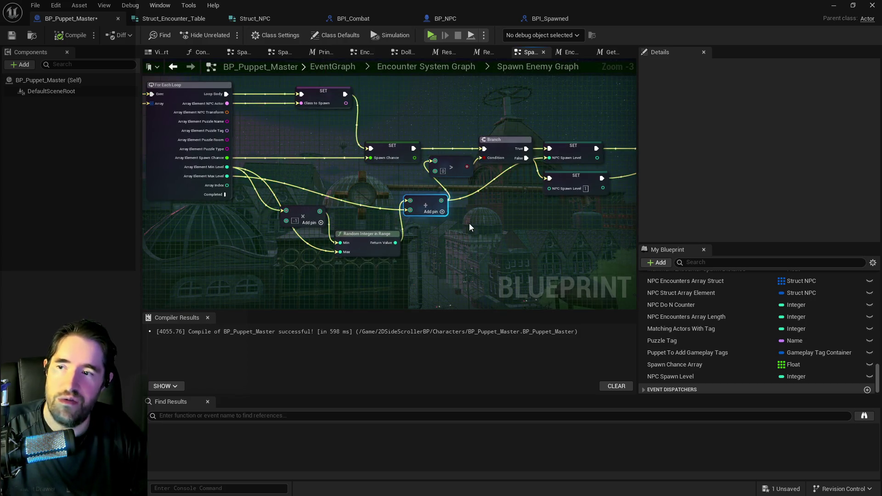
scroll(470, 224, "down", 2)
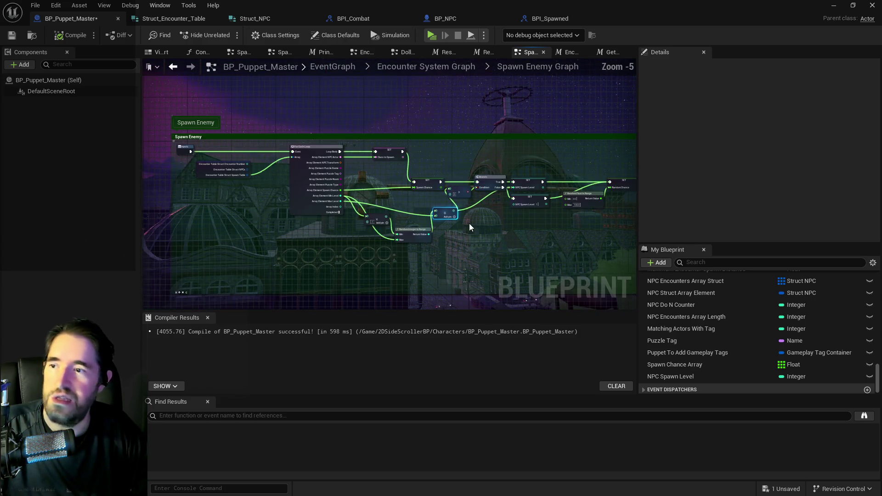
left_click(34, 4)
left_click(51, 69)
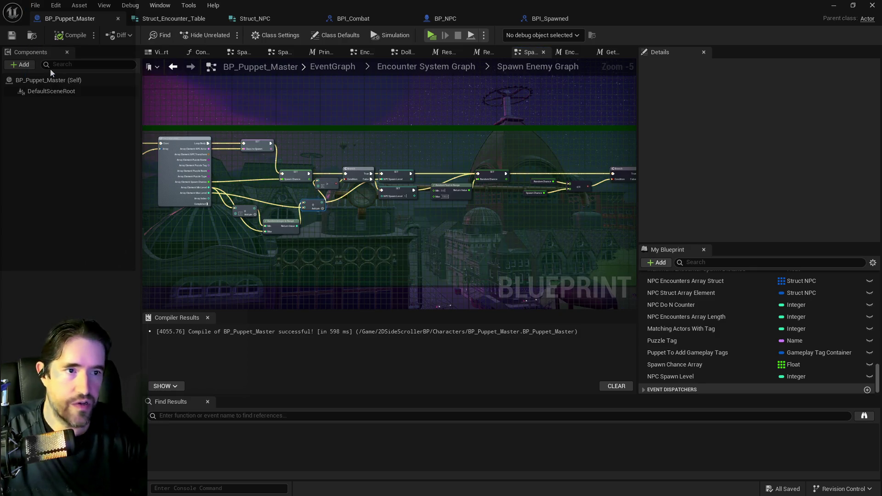
mouse_move(407, 200)
left_mouse_down()
mouse_move(262, 185)
mouse_move(364, 184)
left_mouse_up()
mouse_move(161, 170)
left_mouse_down()
mouse_move(379, 184)
mouse_move(184, 193)
left_mouse_up()
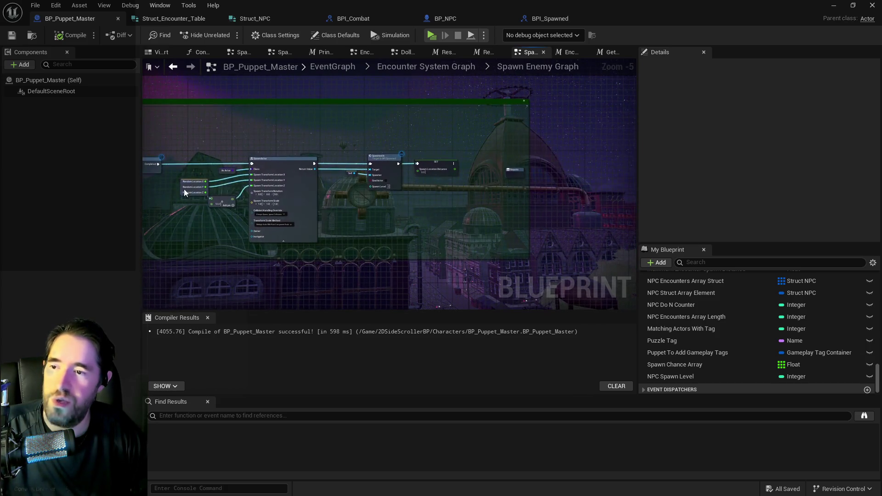
left_click_drag(354, 183, 522, 207)
Wire an NPC Spawn Level getter into Spawned In's Spawn Level input, then compile and save
scroll(442, 209, "up", 3)
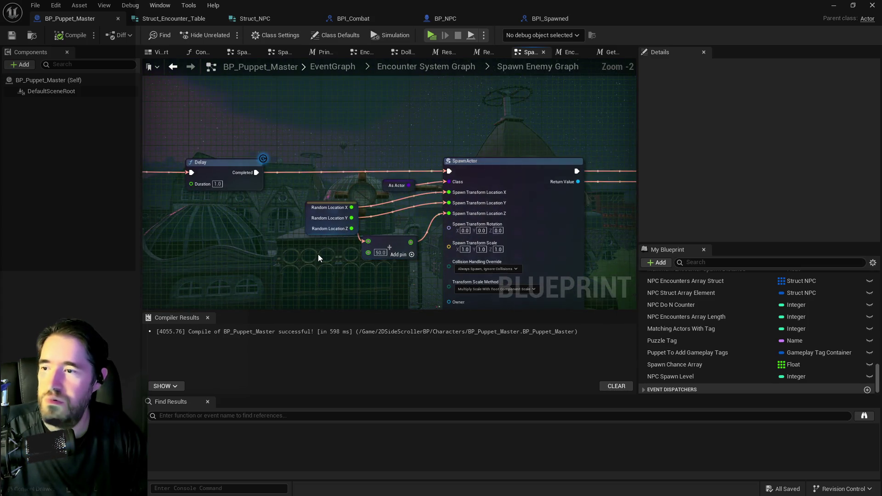
scroll(318, 256, "down", 3)
mouse_move(319, 256)
left_mouse_down()
mouse_move(379, 237)
mouse_move(211, 228)
left_mouse_up()
scroll(389, 207, "up", 3)
mouse_move(674, 376)
left_mouse_down()
mouse_move(542, 294)
mouse_move(373, 212)
mouse_move(435, 213)
left_mouse_up()
left_click(395, 232)
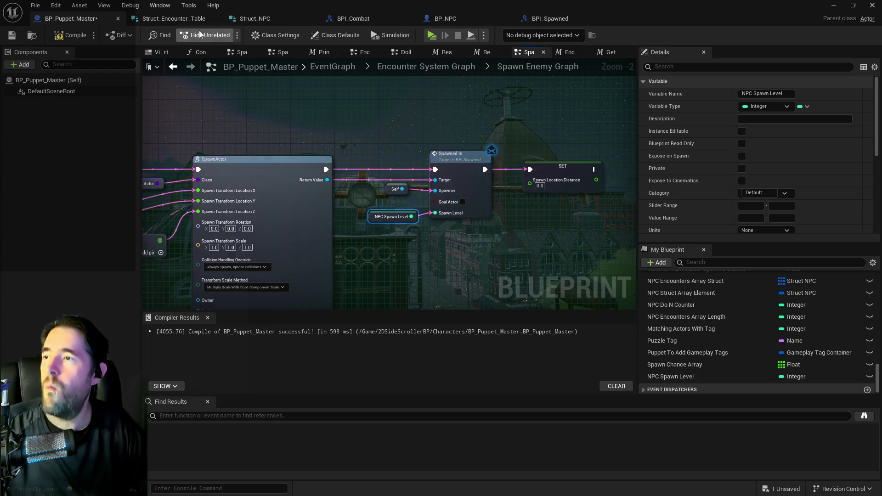
left_click(11, 35)
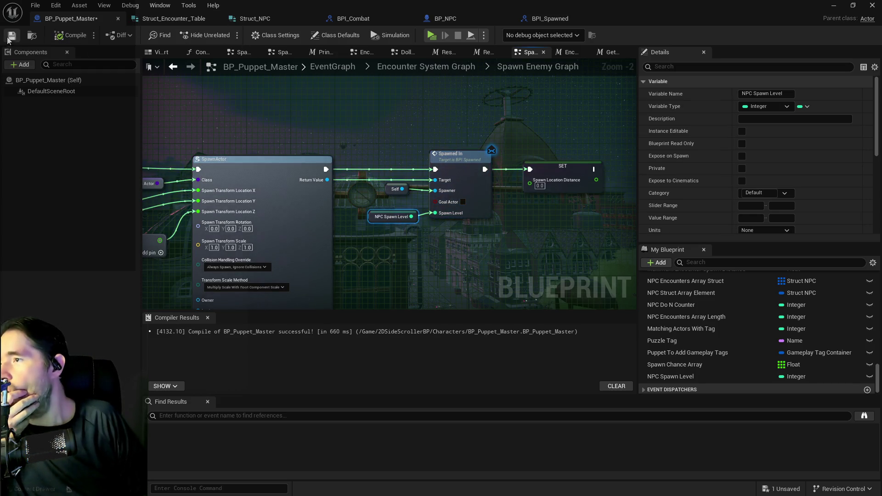
left_click(459, 15)
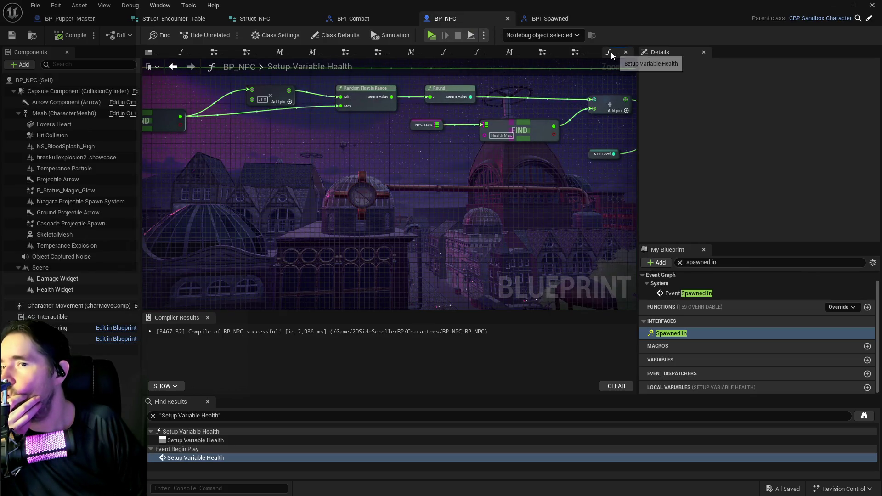
Delete BP_NPC's Event Setup NPC Info and its SET node, then compile and save
left_click(626, 51)
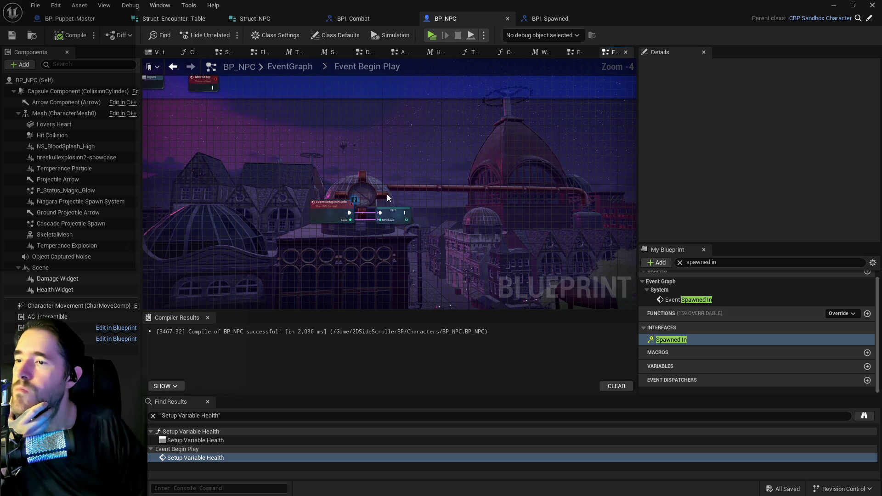
scroll(363, 209, "up", 2)
left_click_drag(279, 170, 391, 232)
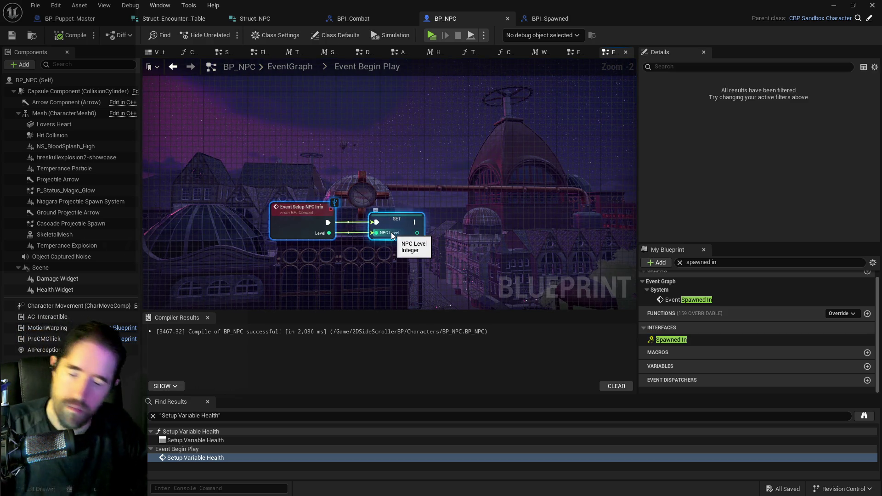
key("Delete")
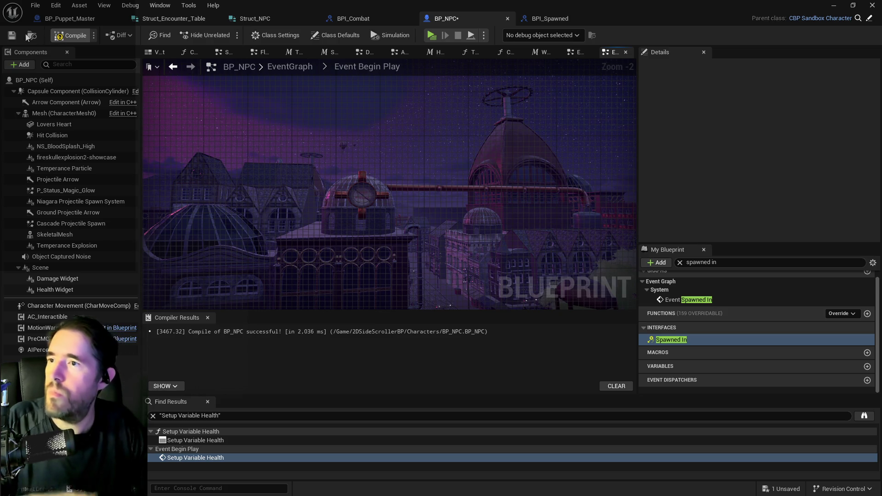
left_click(11, 35)
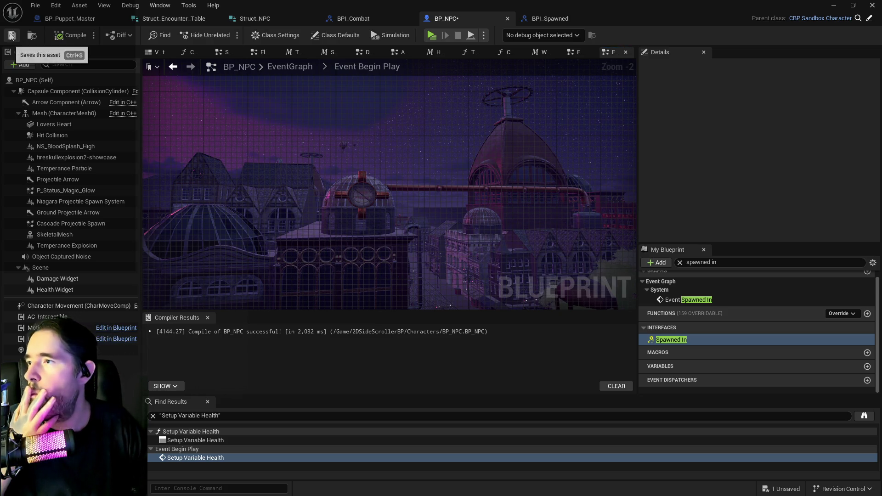
Delete the Setup NPC Info function from BPI_Combat and save the interface
left_click(354, 18)
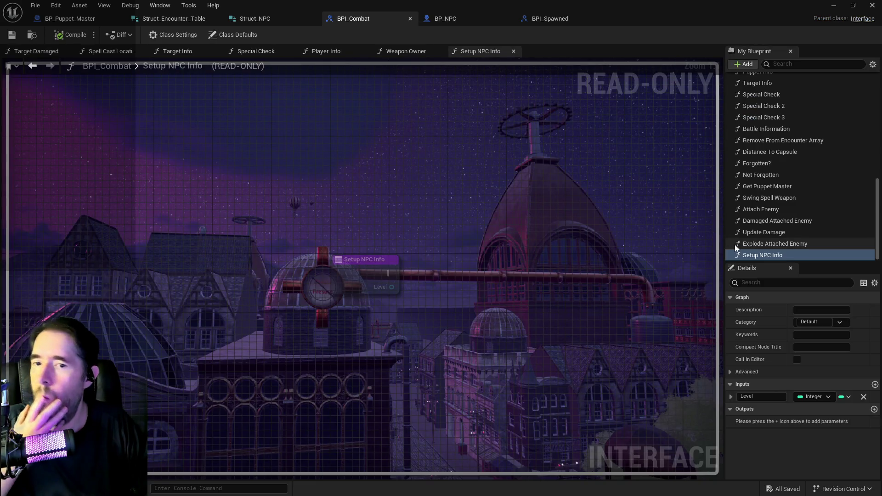
right_click(749, 255)
left_click(786, 333)
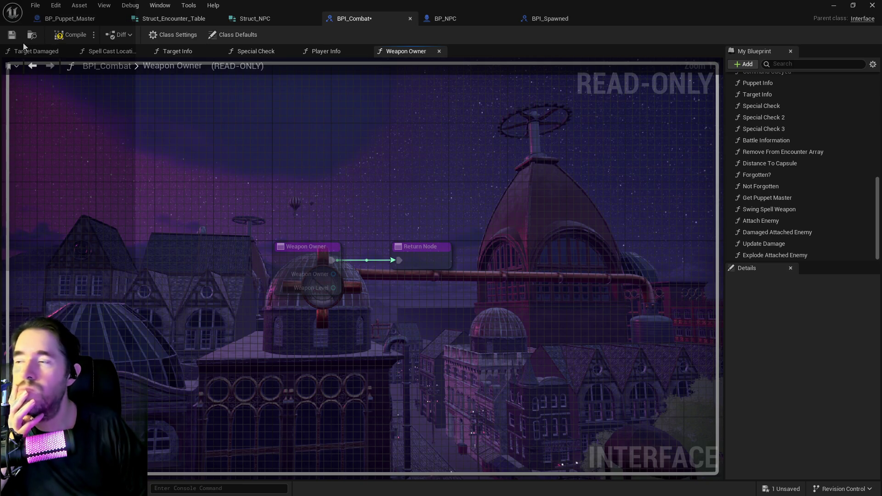
left_click(11, 35)
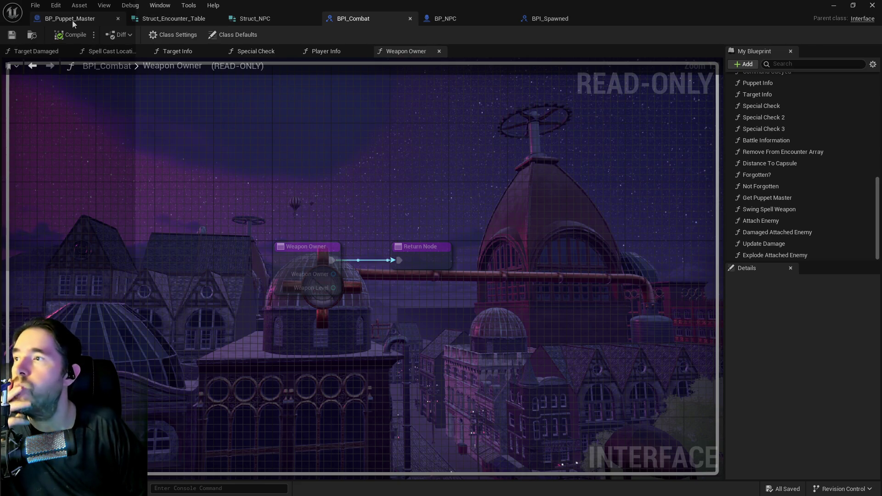
left_click(452, 20)
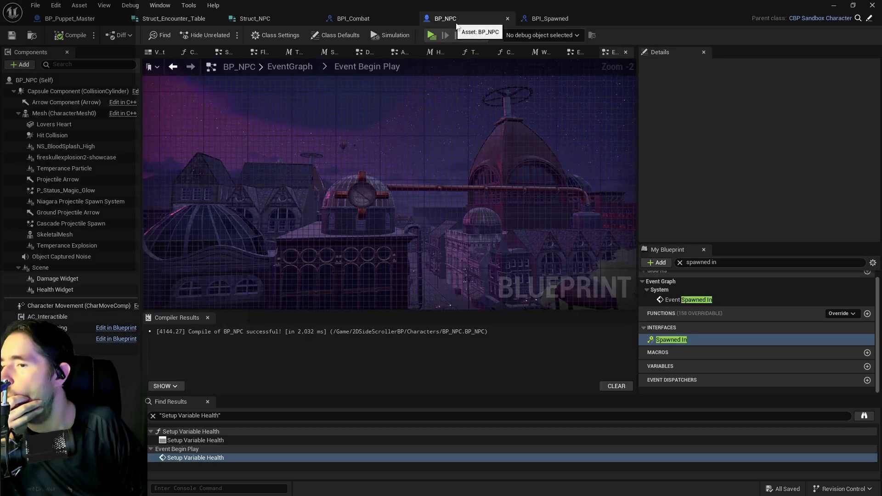
Add an NPC Level setter fed by Spawn Level, chained after the Goal Actor SET
double_click(660, 342)
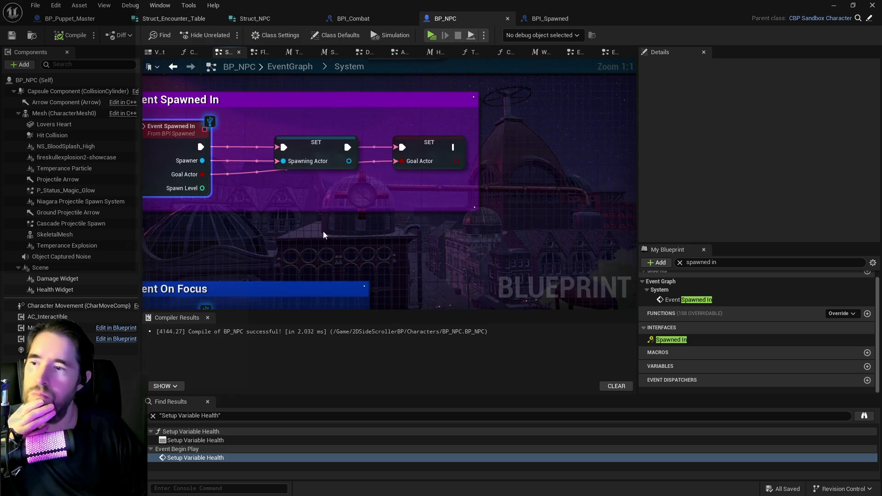
left_click(698, 263)
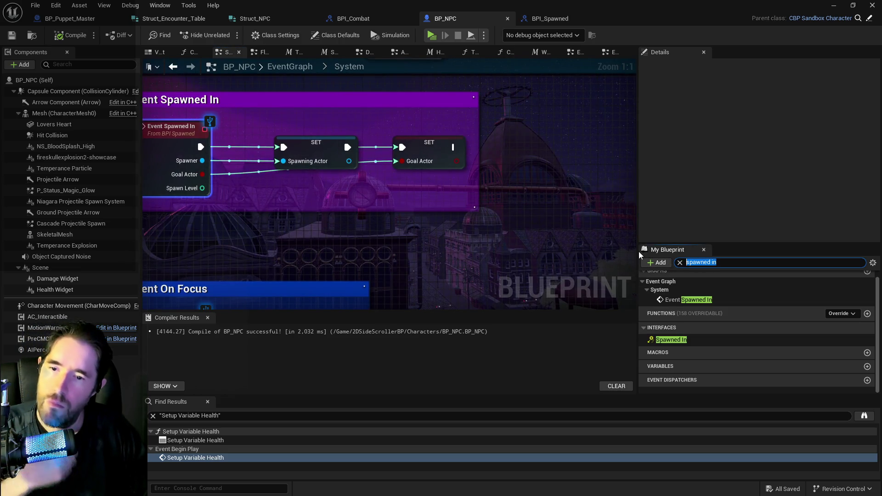
type("e")
key("BackSpace")
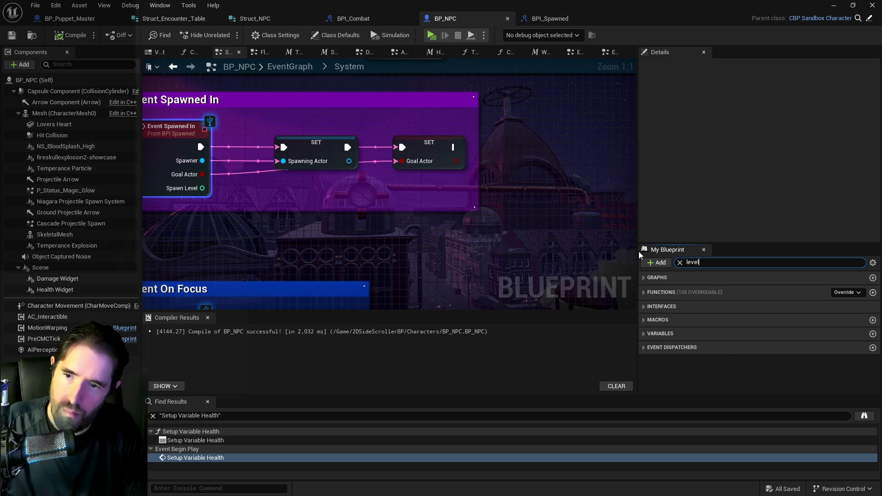
left_click_drag(662, 362, 522, 158)
left_click(538, 170)
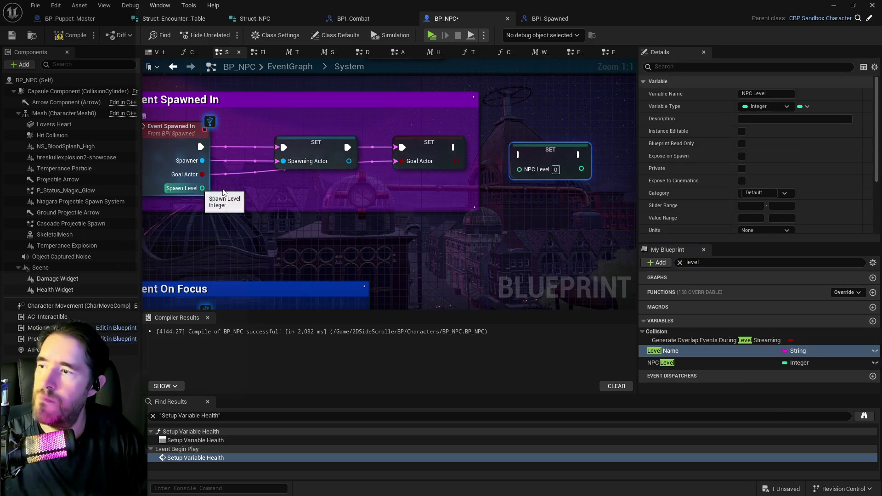
left_click_drag(222, 189, 520, 169)
left_click_drag(453, 147, 516, 155)
left_click(667, 351)
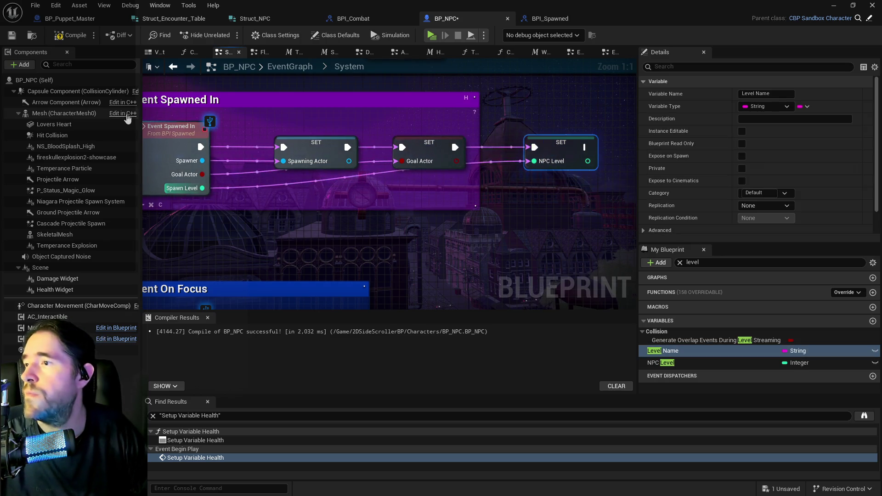
Include the new NPC Level setter in the Spawned In comment and compile BP_NPC
scroll(224, 170, "down", 3)
mouse_move(285, 137)
left_mouse_down()
mouse_move(384, 169)
mouse_move(575, 173)
left_mouse_up()
scroll(299, 187, "up", 3)
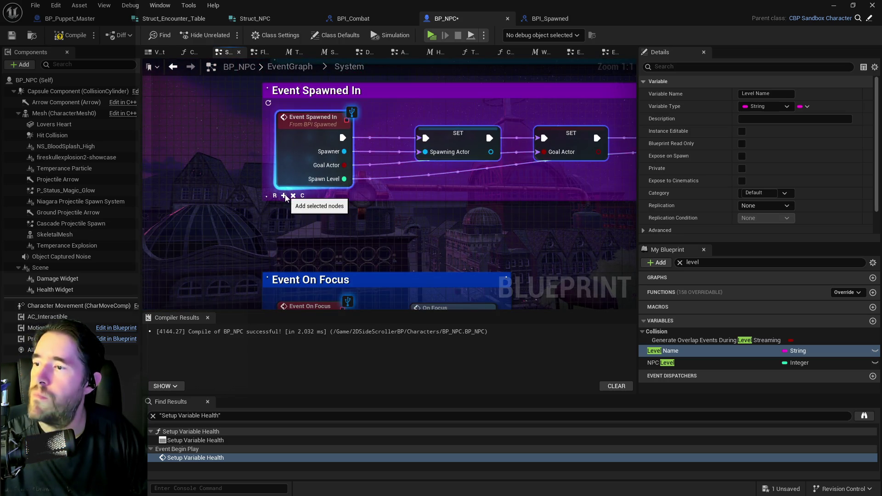
left_click(283, 196)
scroll(285, 197, "down", 4)
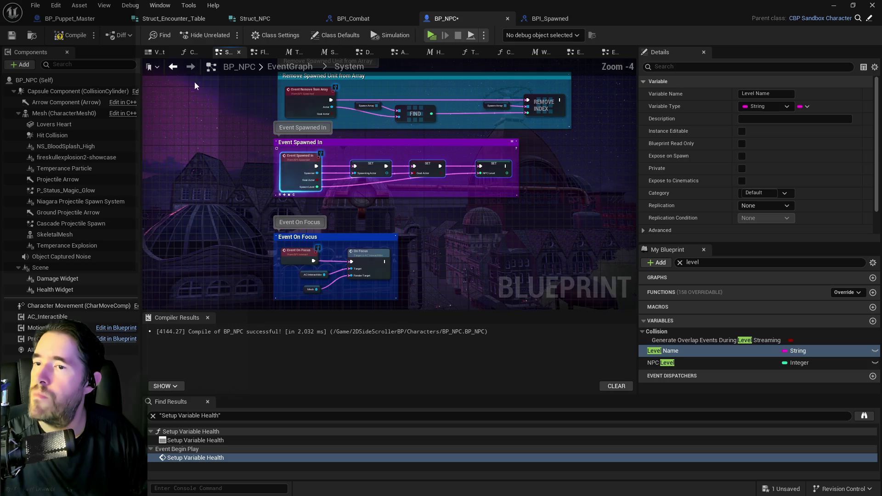
left_click(10, 39)
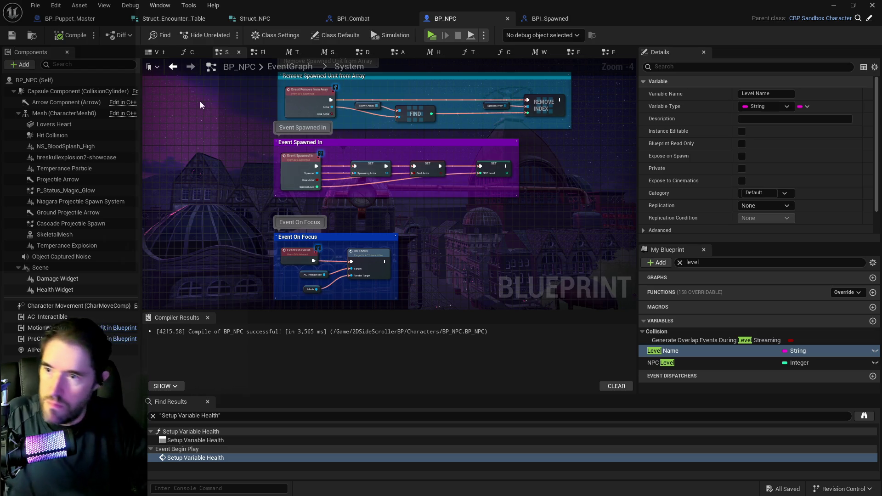
scroll(476, 195, "up", 4)
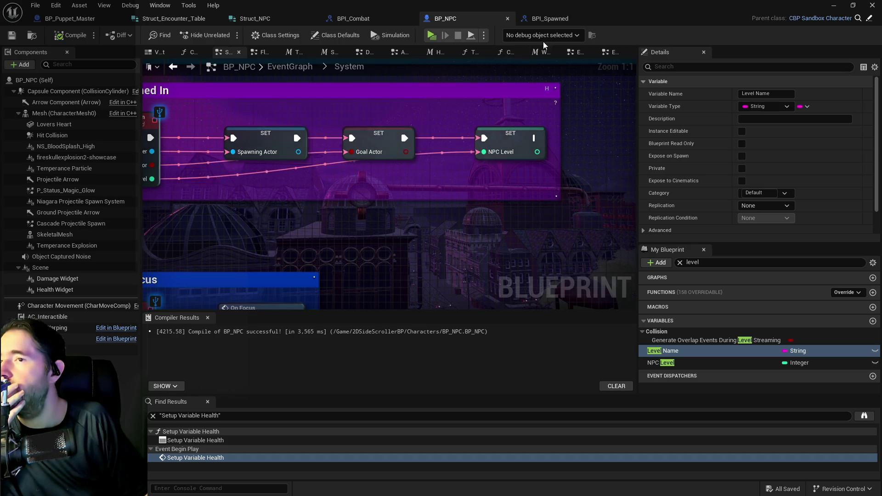
left_click(558, 19)
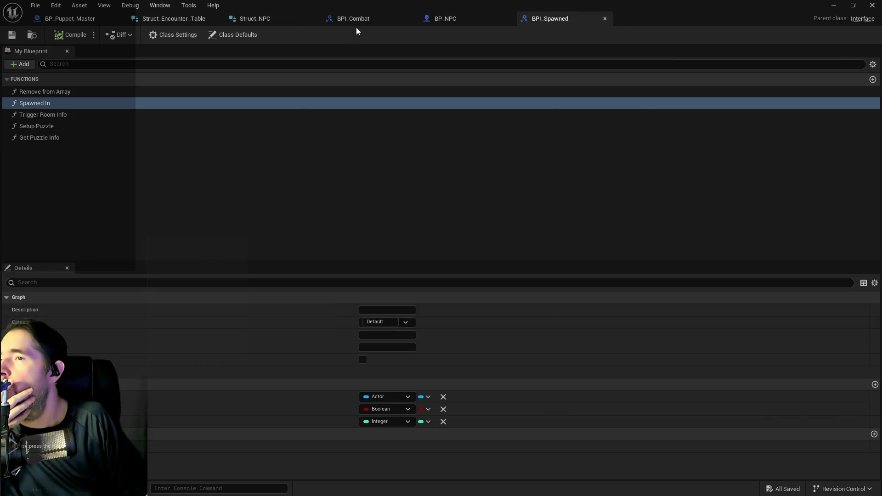
Browse BP_NPC's Viewport and Event Begin Play graphs, then go from the top-level EventGraph into the Upkeep Graph
left_click(455, 20)
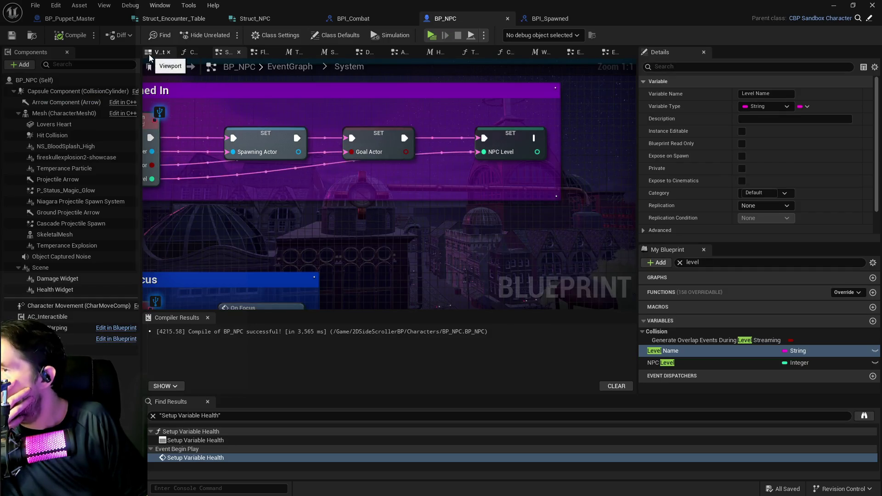
left_click(156, 52)
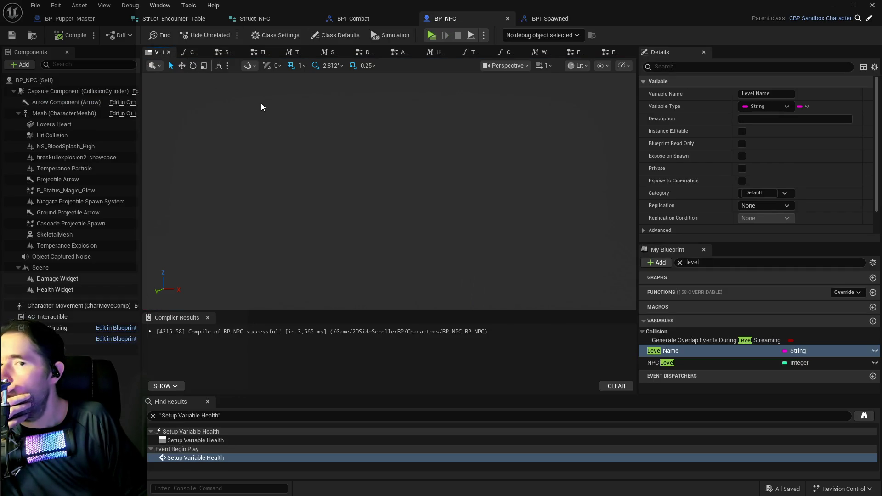
left_click(608, 56)
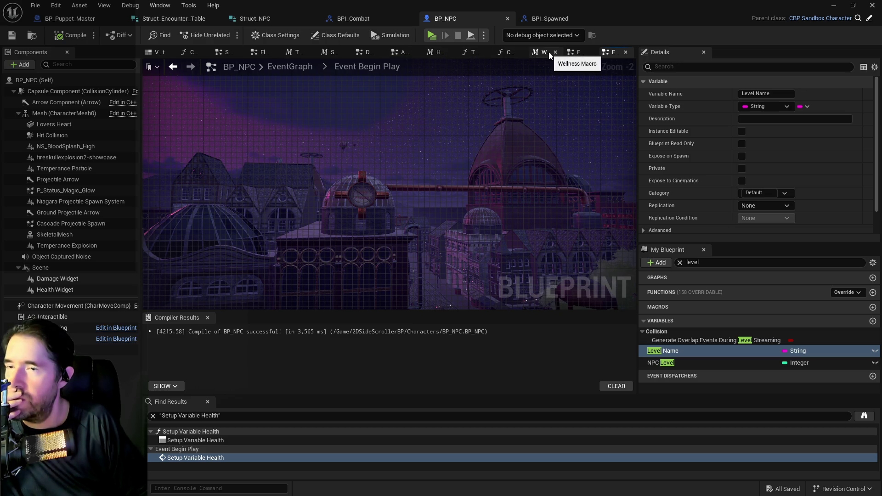
left_click(569, 52)
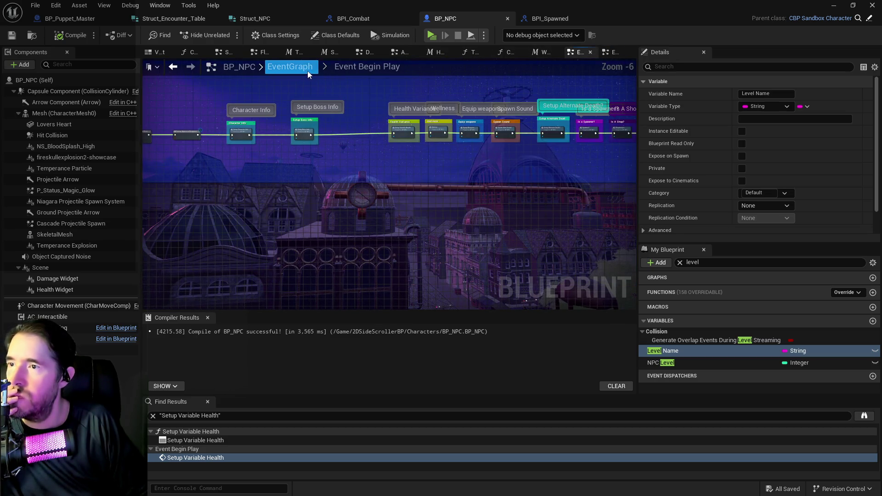
scroll(449, 147, "up", 8)
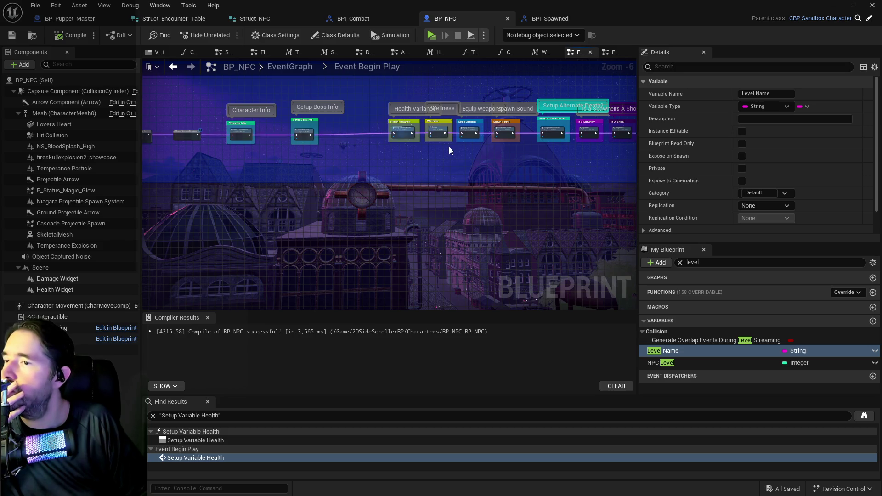
scroll(269, 158, "up", 3)
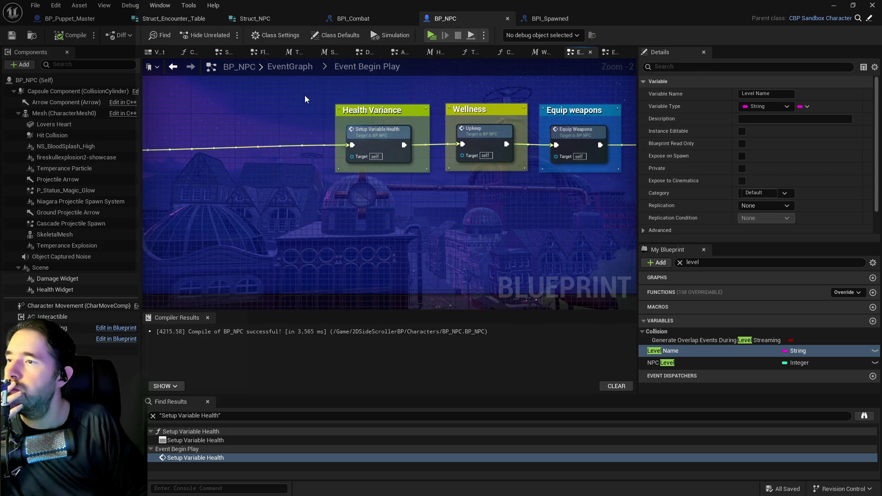
left_click(285, 69)
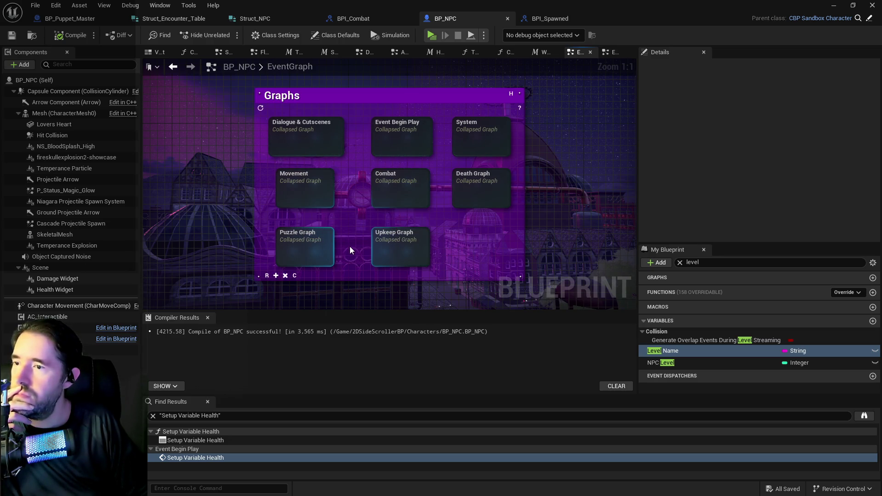
double_click(418, 237)
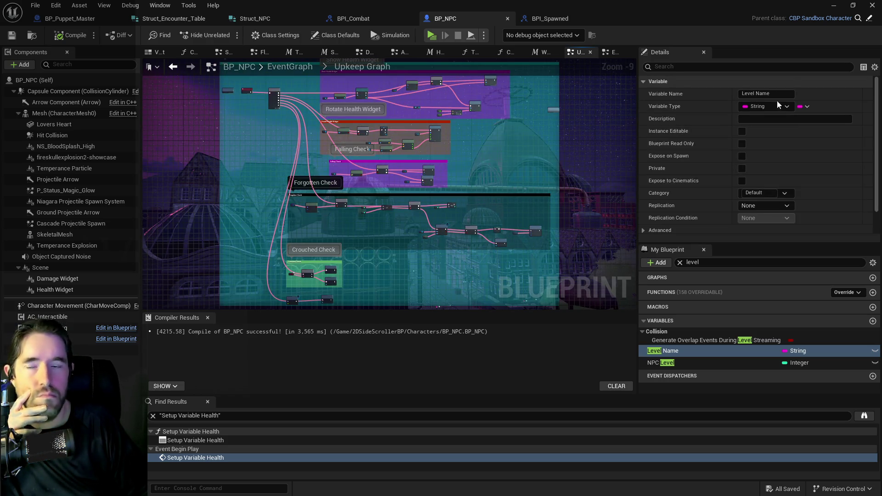
Zoom into the Upkeep Graph, select the Health Widget component and review its Details
scroll(451, 120, "up", 3)
scroll(448, 139, "up", 5)
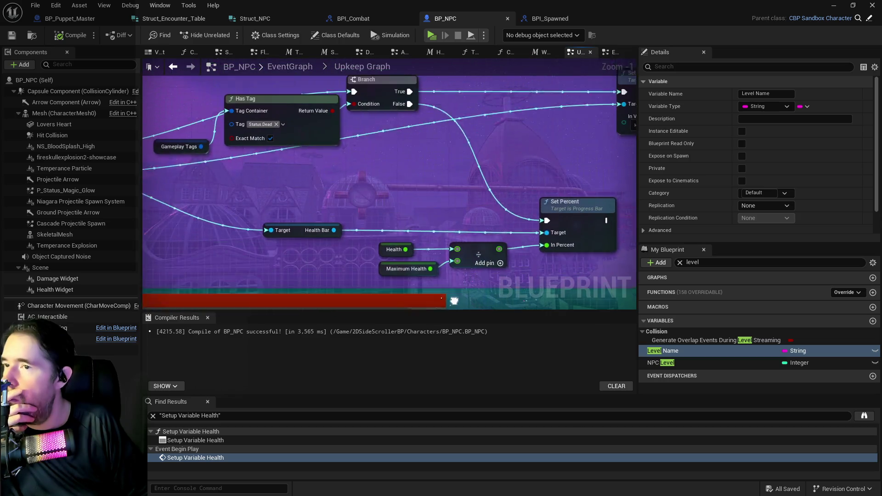
left_click(299, 239)
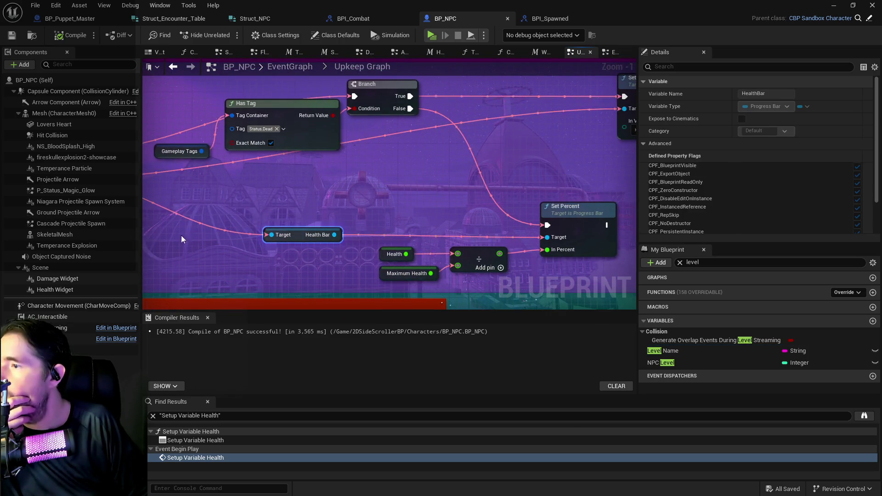
left_click_drag(181, 235, 277, 234)
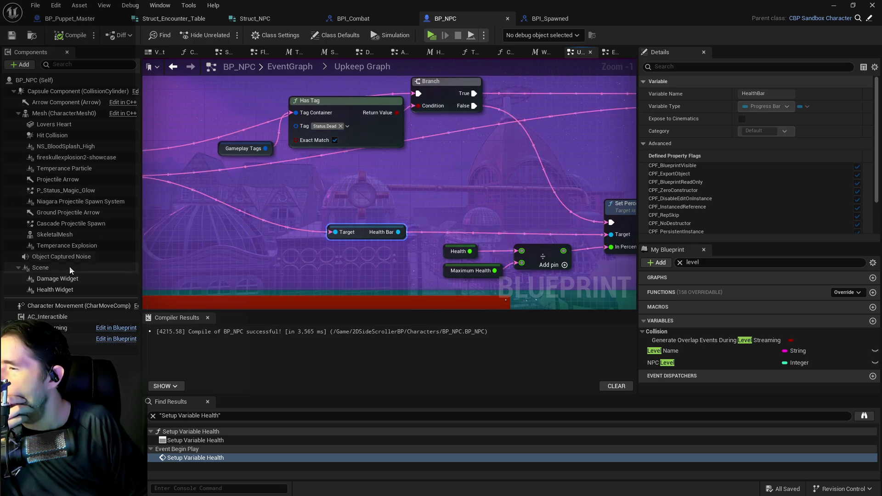
left_click(67, 289)
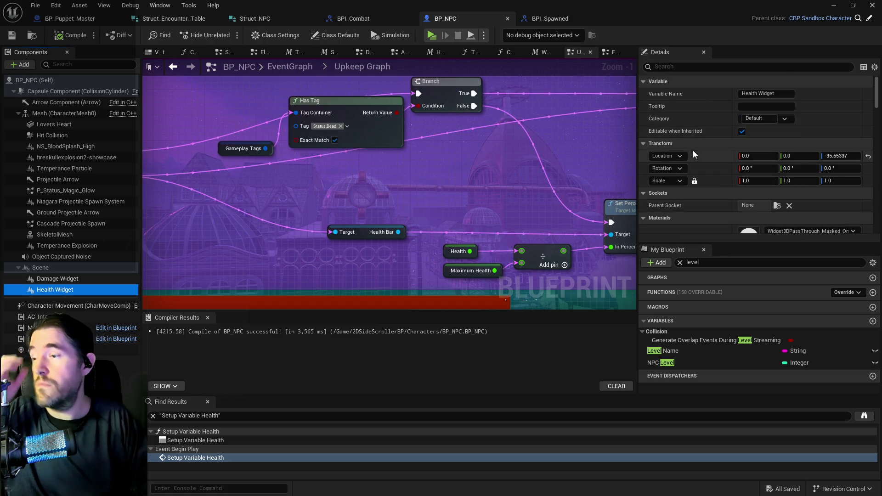
scroll(787, 155, "down", 5)
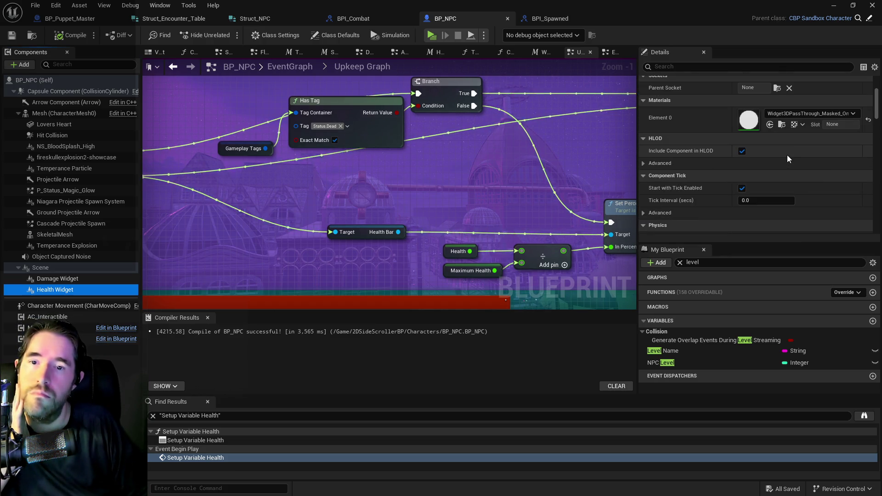
scroll(795, 128, "down", 10)
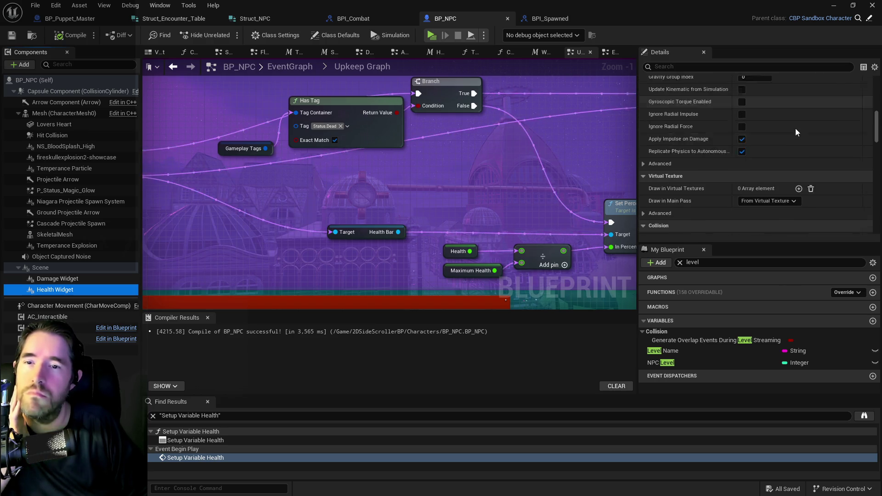
Open the Health Widget component's C++ header in Visual Studio from its options menu
right_click(51, 291)
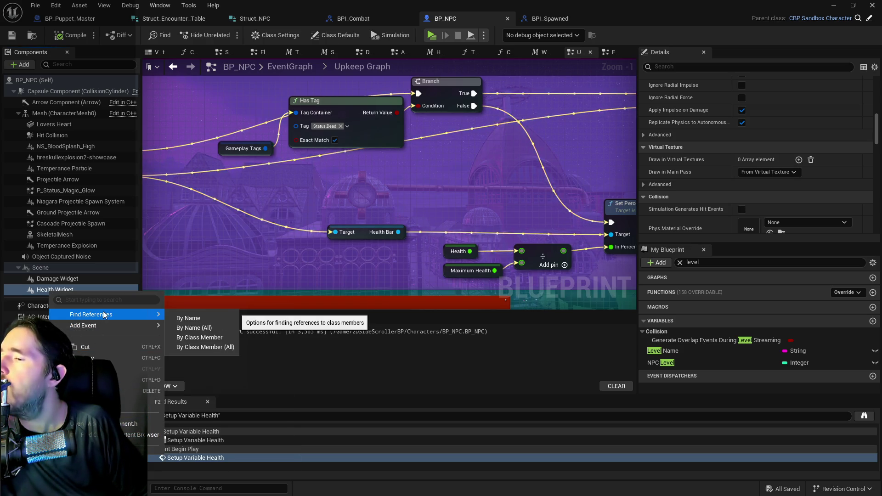
mouse_move(103, 326)
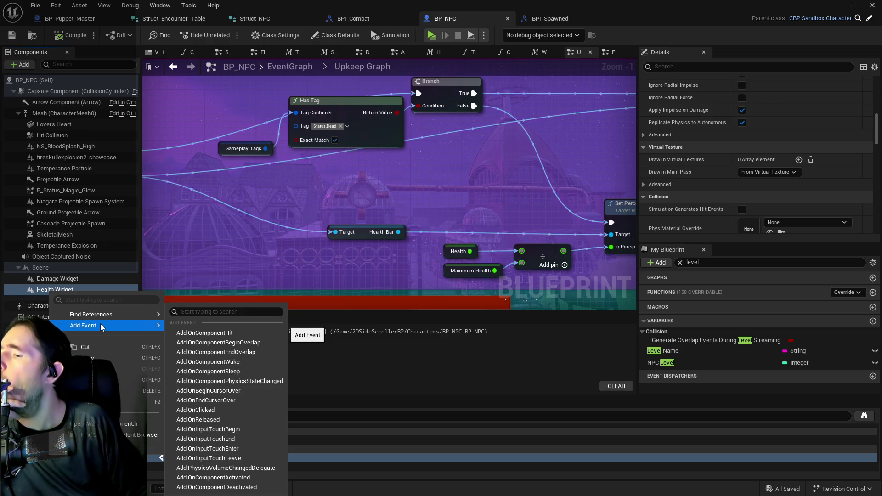
left_click(104, 423)
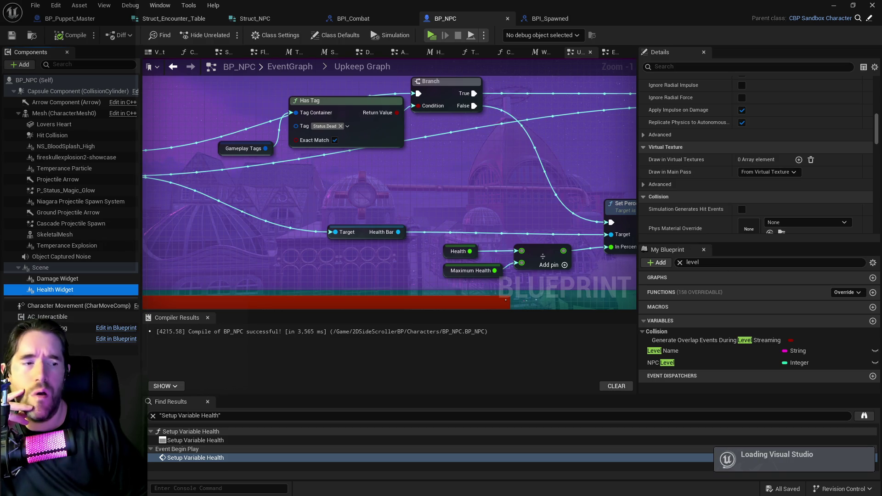
right_click(41, 295)
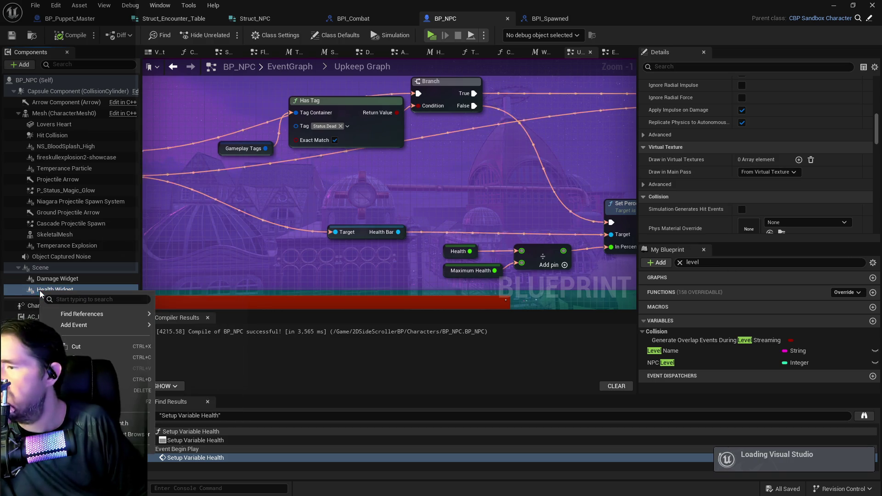
mouse_move(57, 314)
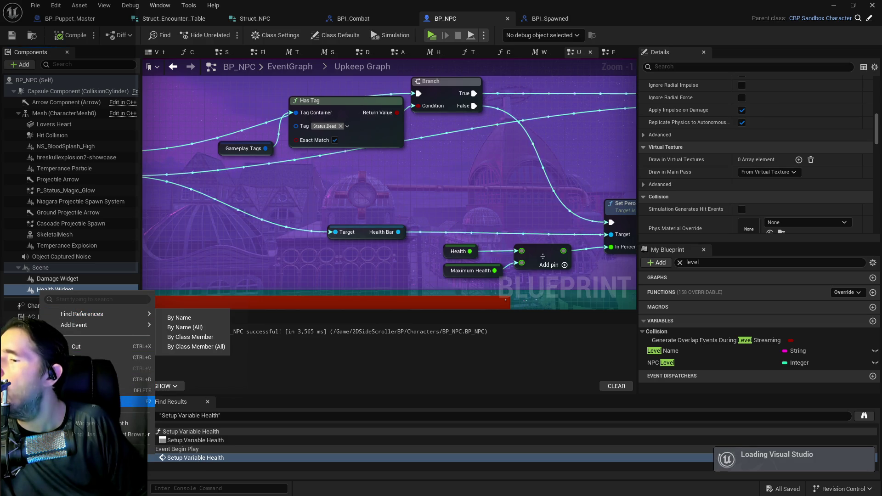
left_click(310, 377)
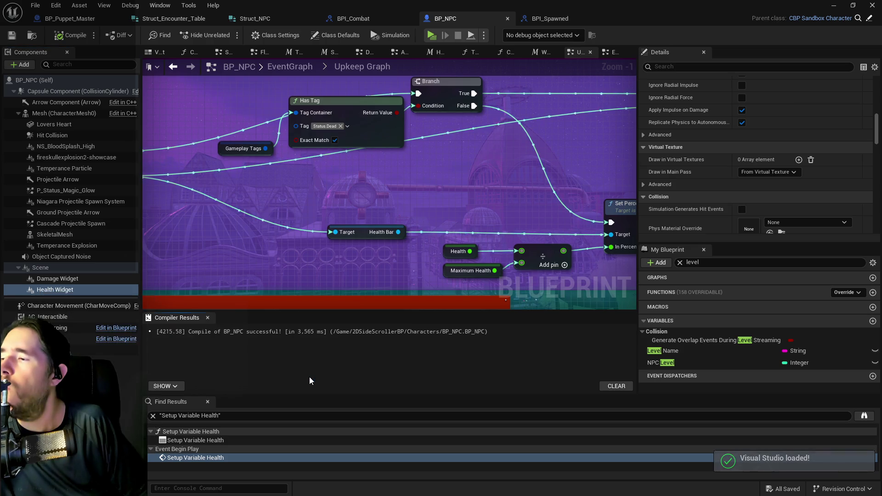
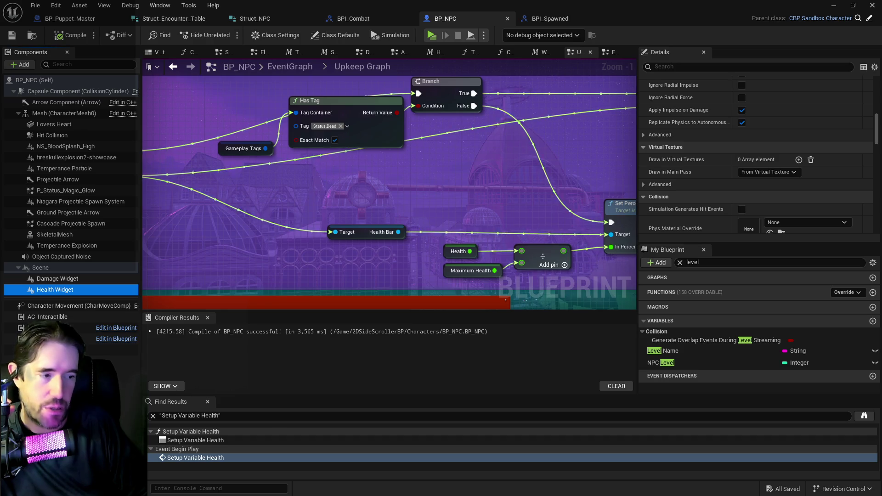
Search the 2DSideScrollerBP folder in the Content Browser for 'health'
key("ctrl+space")
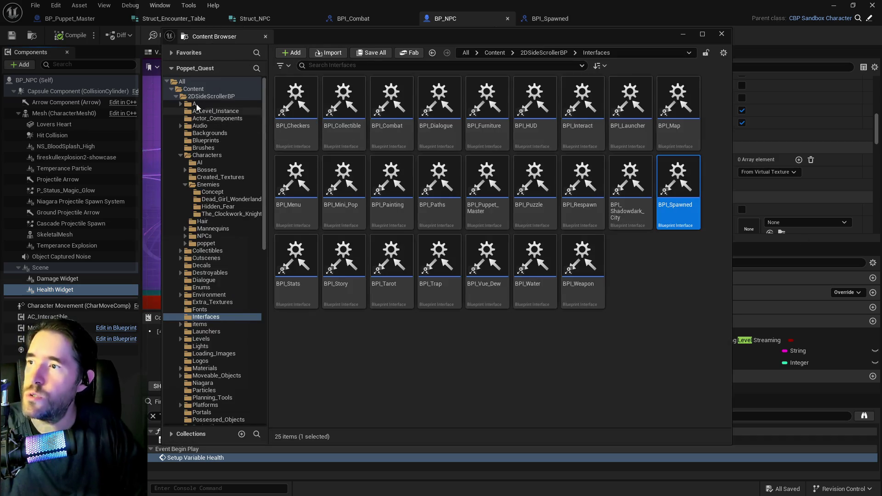
left_click(216, 96)
left_click(323, 66)
type("health")
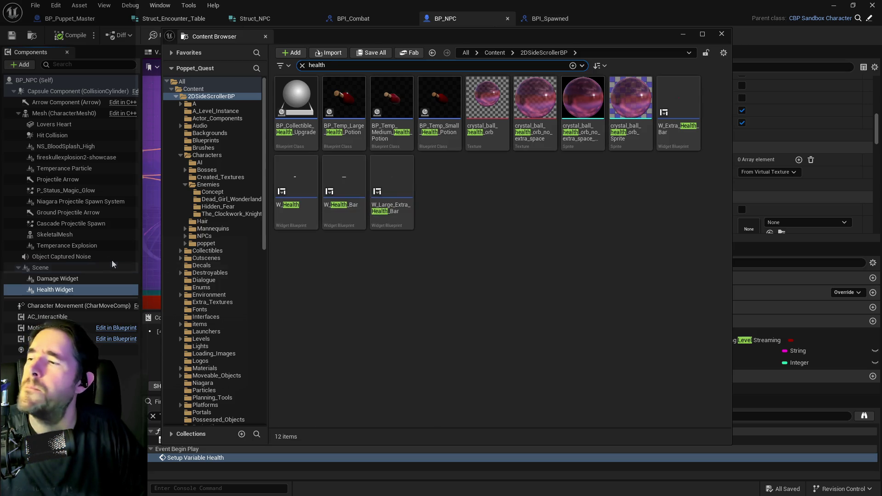
Select BP_NPC's Health Widget component and browse to its W_Health_Bar widget class
left_click(49, 287)
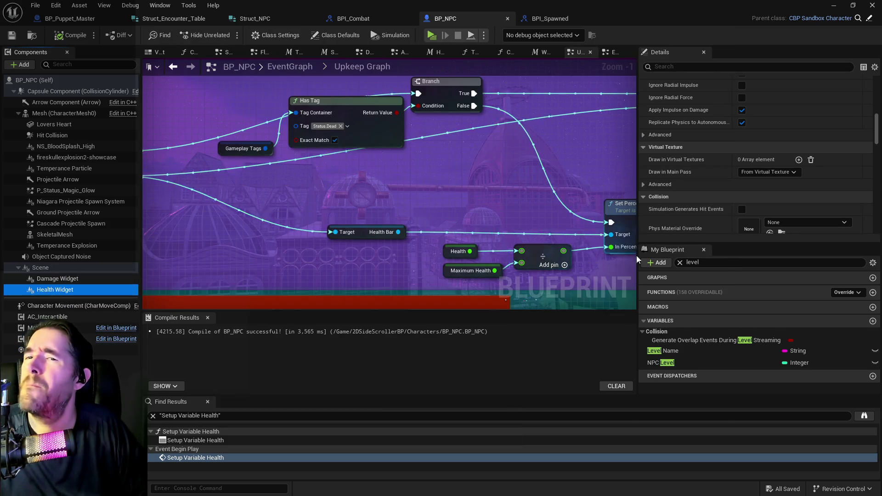
scroll(806, 125, "up", 5)
scroll(806, 125, "up", 5)
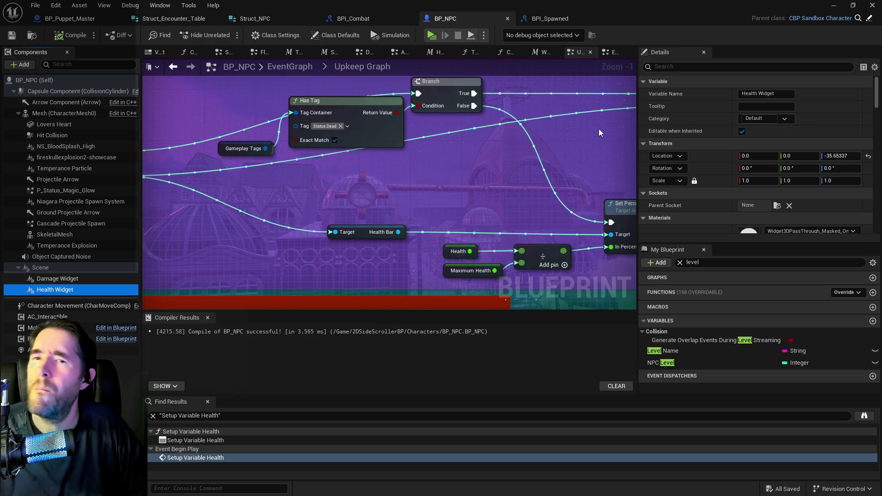
scroll(694, 158, "down", 3)
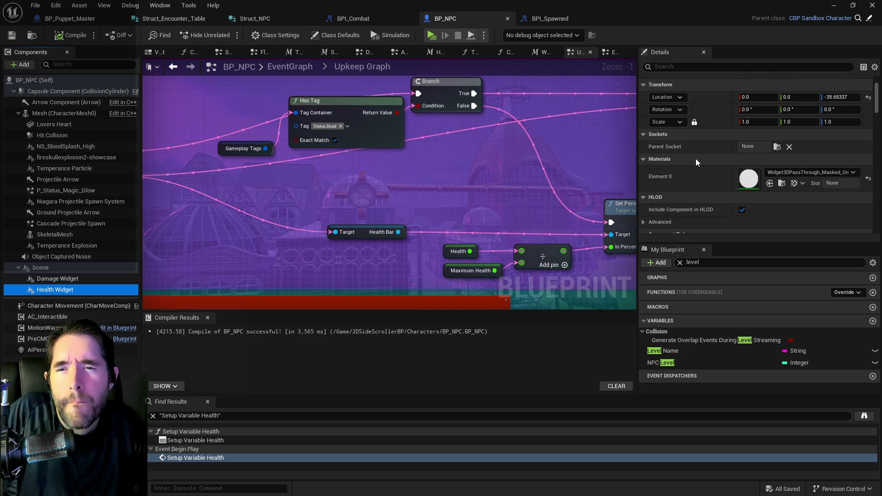
scroll(721, 174, "down", 3)
scroll(721, 174, "down", 6)
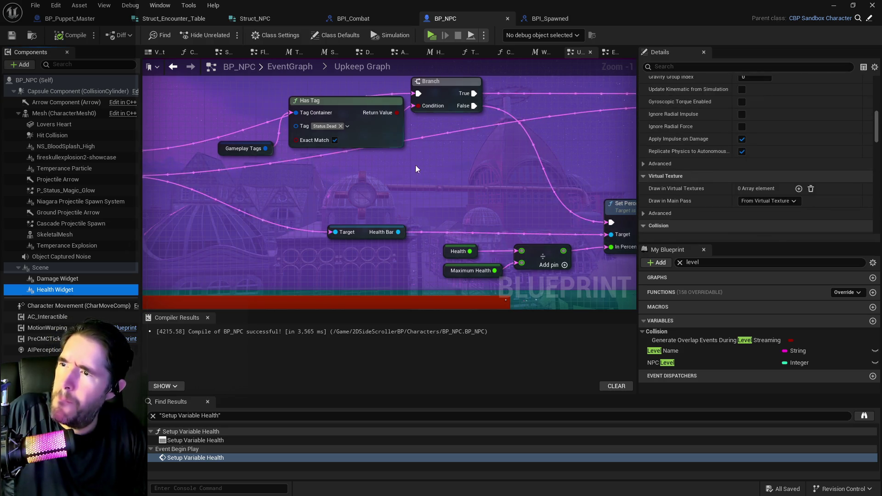
scroll(272, 185, "down", 2)
mouse_move(272, 186)
left_mouse_down()
mouse_move(399, 187)
mouse_move(495, 216)
left_mouse_up()
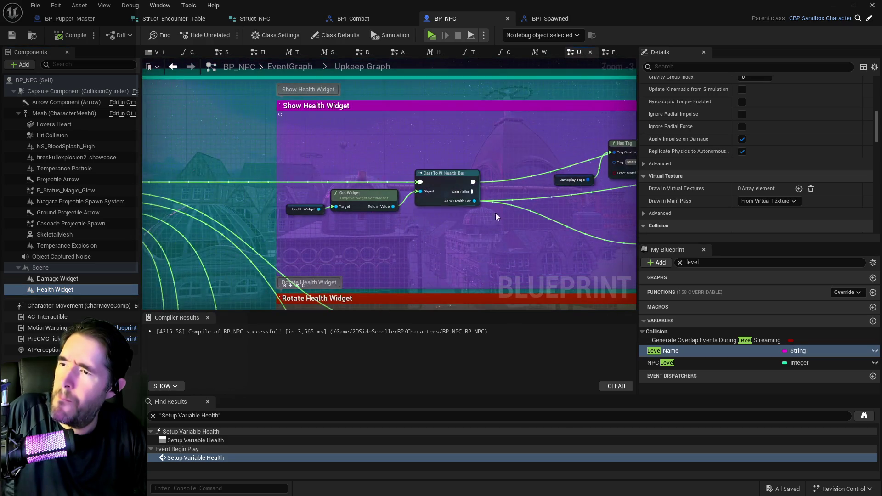
scroll(315, 228, "up", 3)
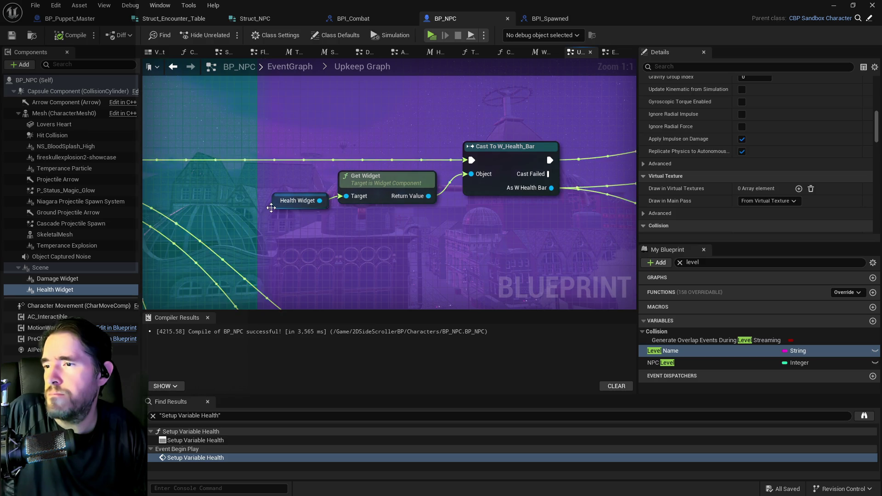
scroll(657, 186, "up", 10)
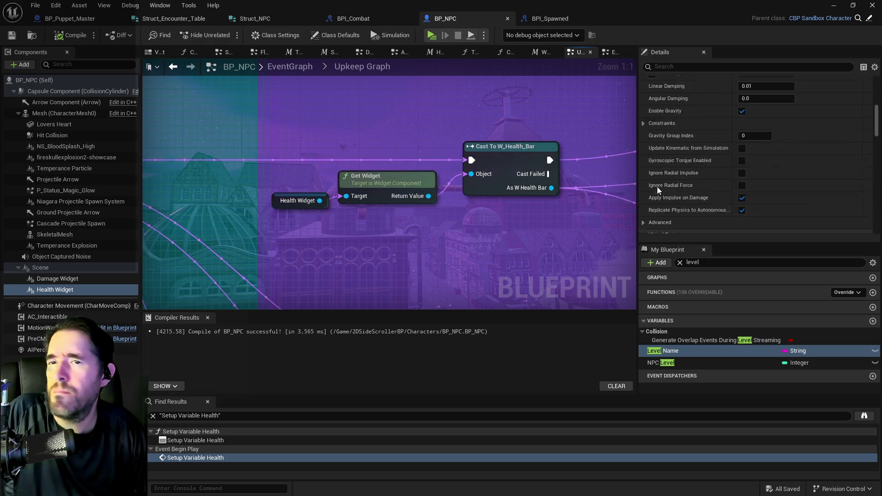
scroll(657, 187, "down", 10)
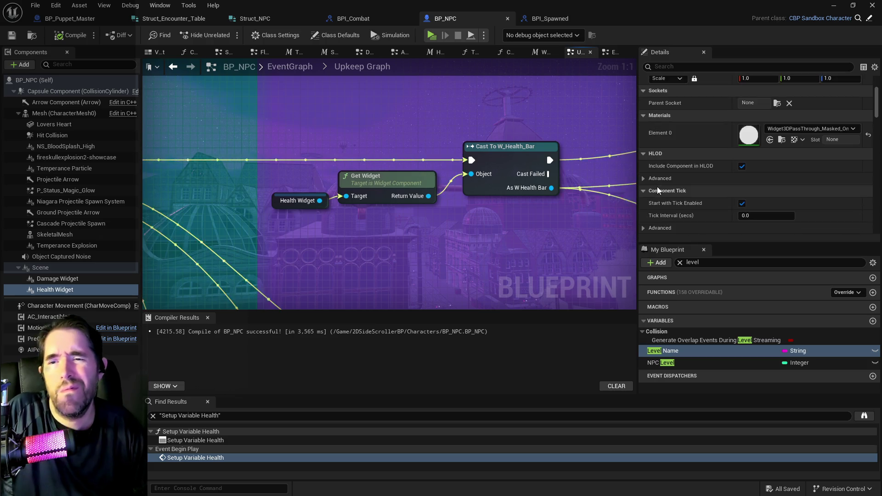
scroll(657, 186, "down", 10)
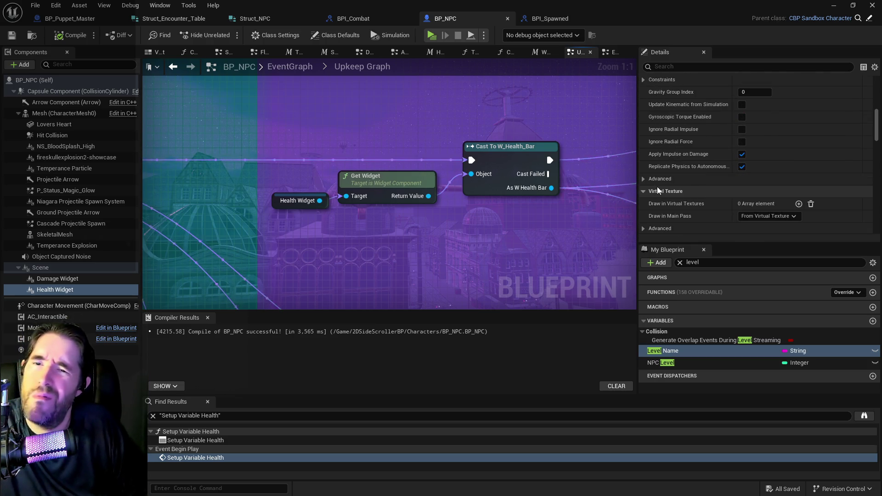
scroll(657, 187, "down", 10)
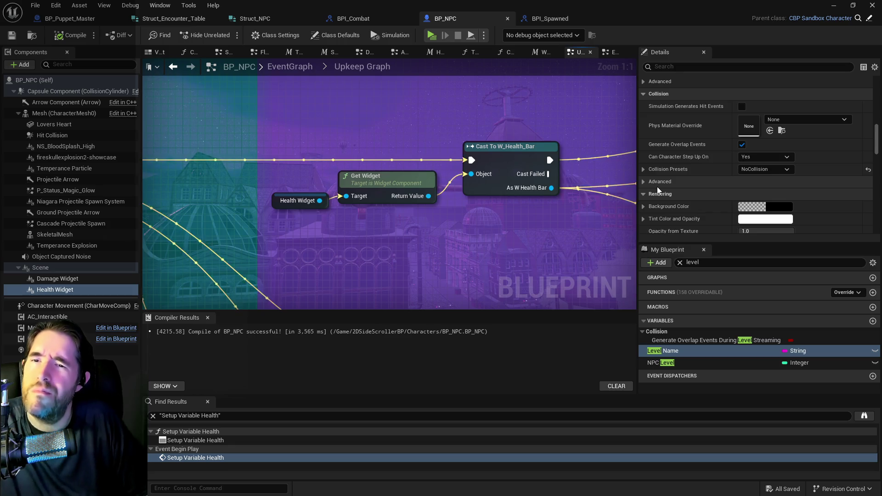
scroll(657, 186, "down", 3)
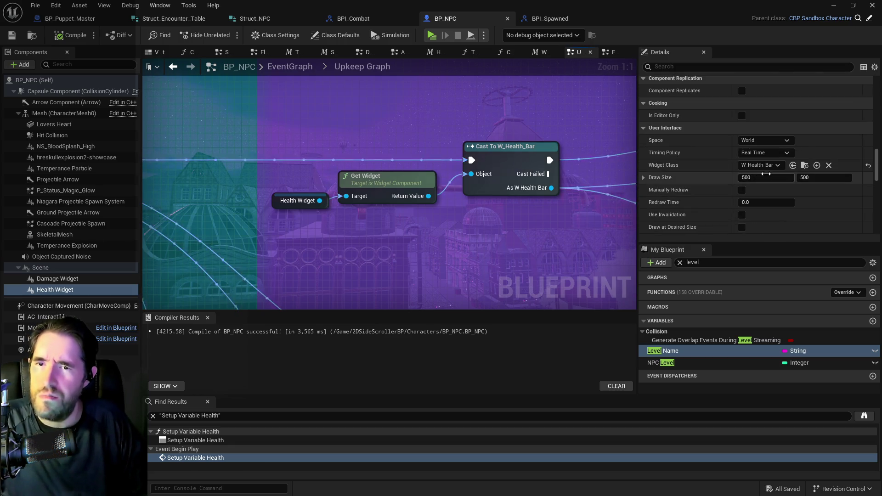
left_click(806, 167)
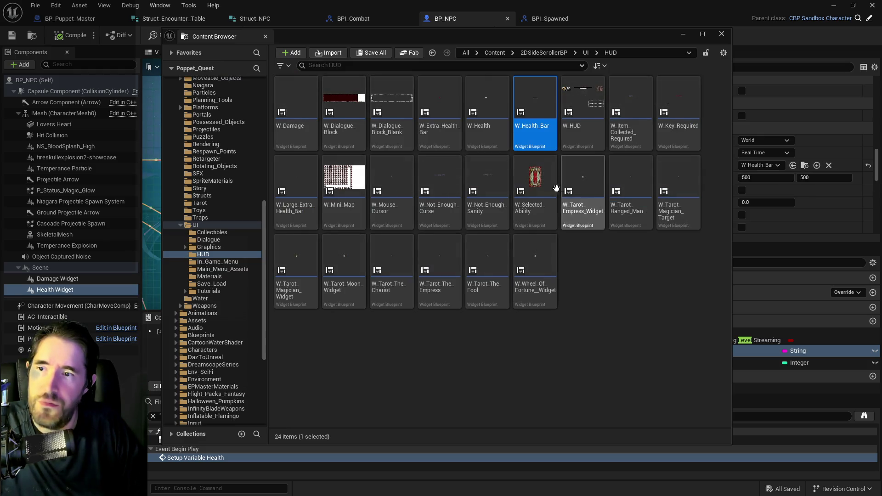
Open W_Health_Bar in the widget designer
double_click(535, 109)
scroll(389, 272, "up", 4)
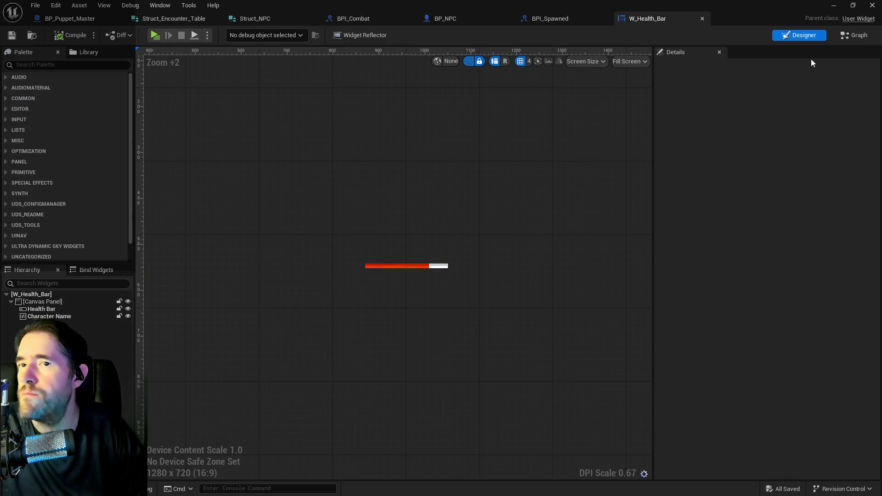
left_click(853, 36)
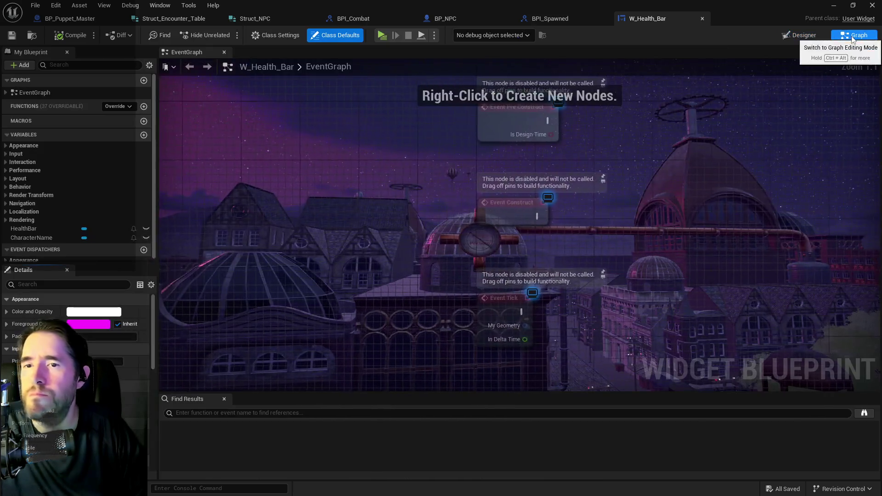
left_click(804, 36)
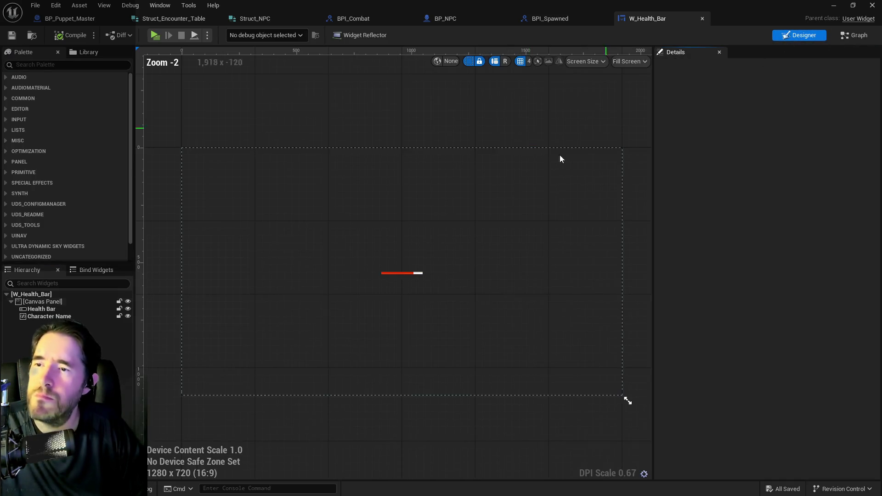
Set the Health Bar's fill colour to crimson (FF3500FF)
left_click(390, 274)
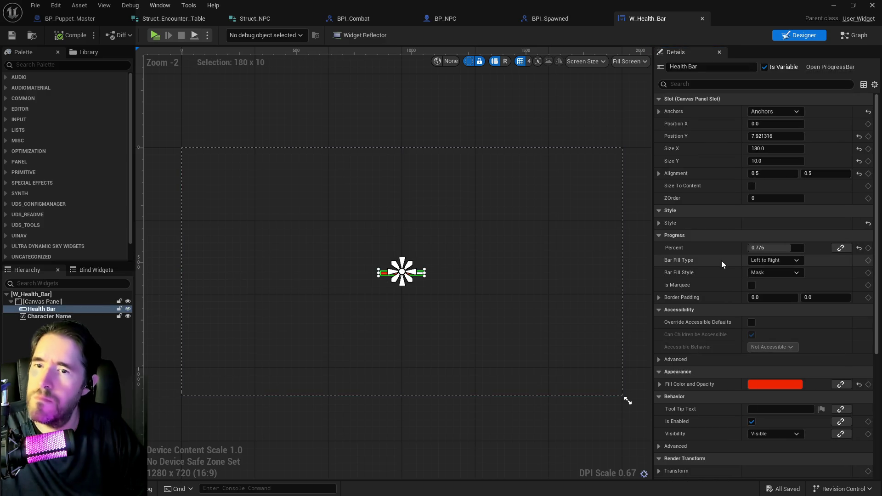
scroll(708, 314, "down", 3)
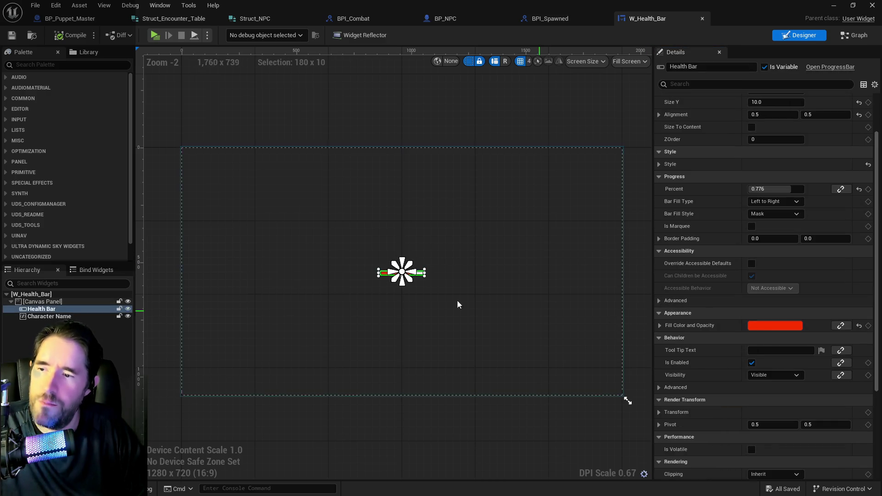
scroll(416, 302, "up", 4)
left_click(770, 326)
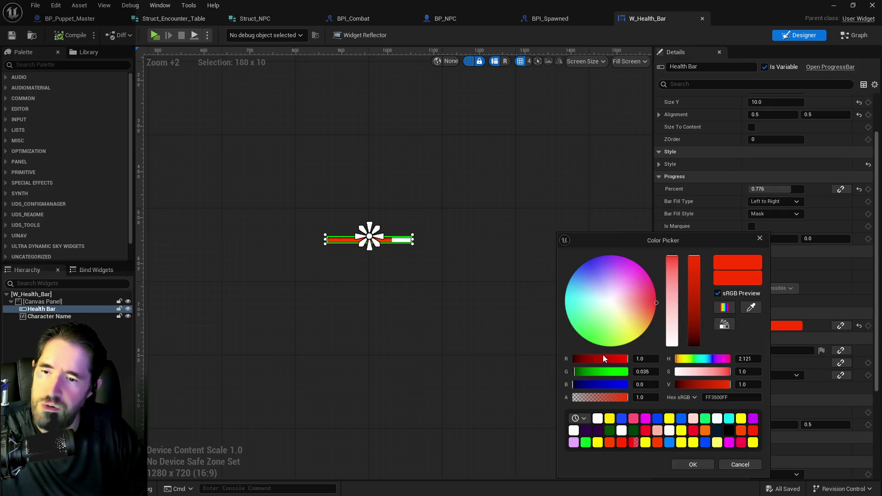
left_click(696, 431)
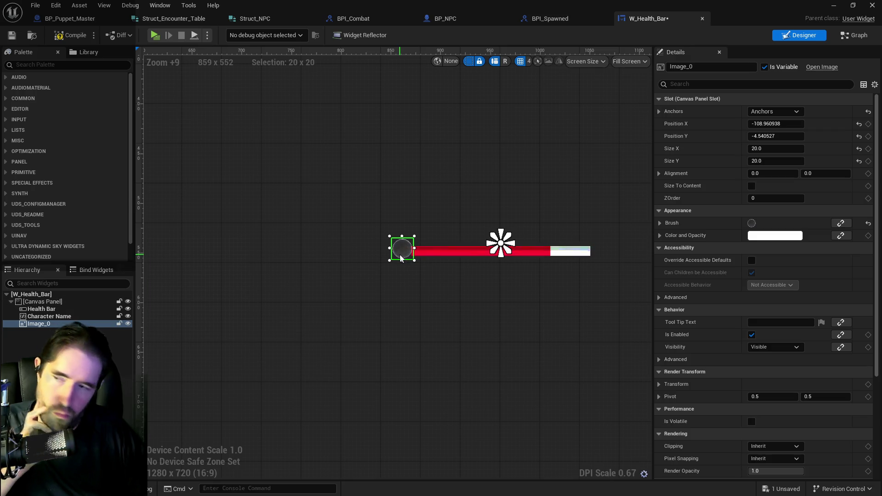
Resize Image_0 to 25 × 25 and place it at the crimson bar's left end
key("Up")
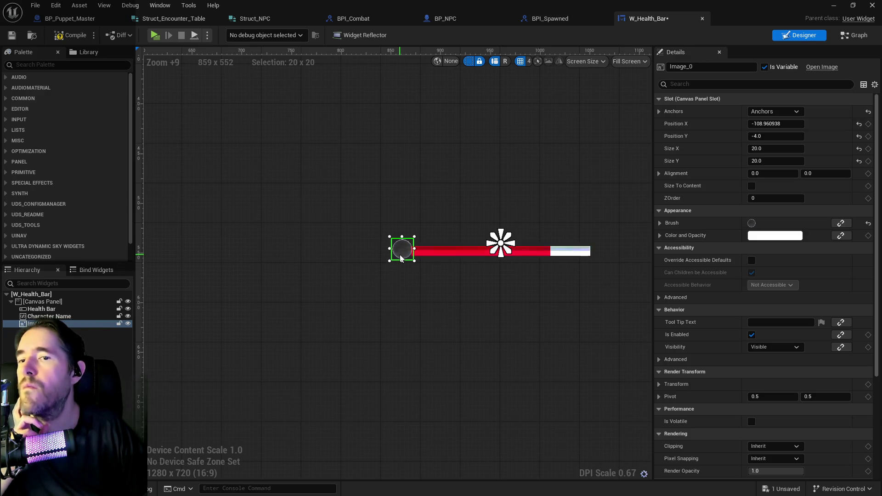
left_click(772, 149)
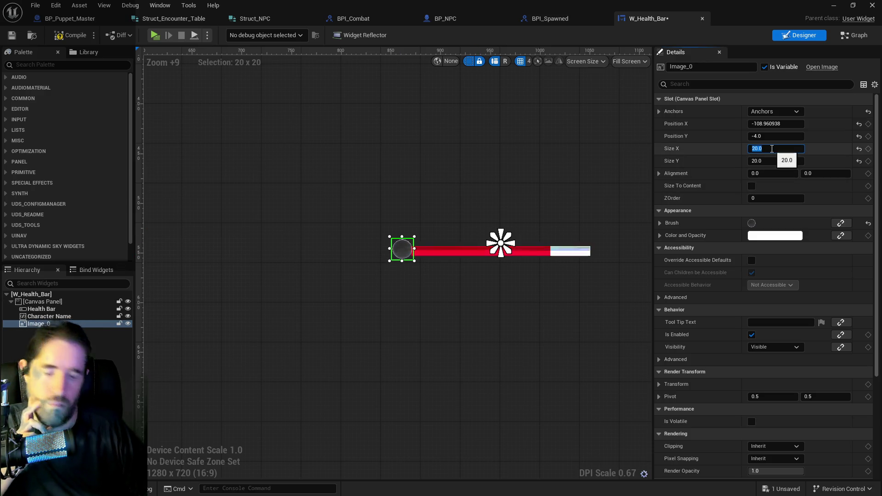
type("25")
key("Return")
key("Tab")
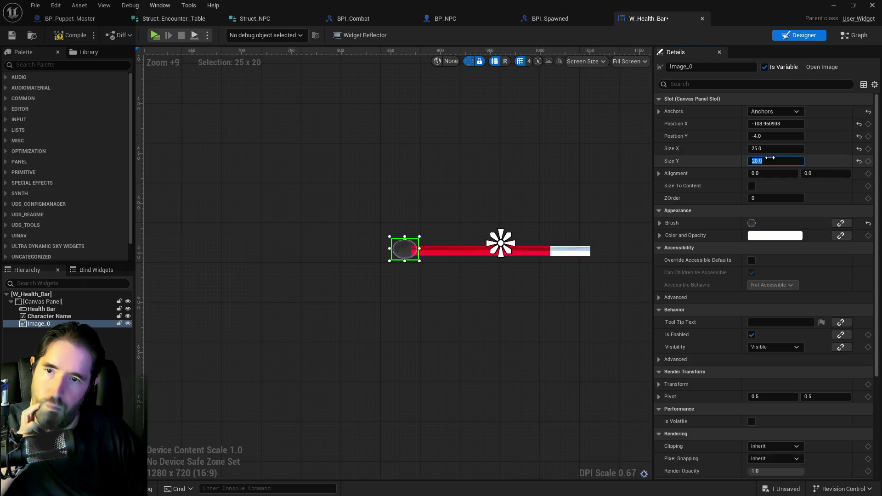
type("25")
key("Return")
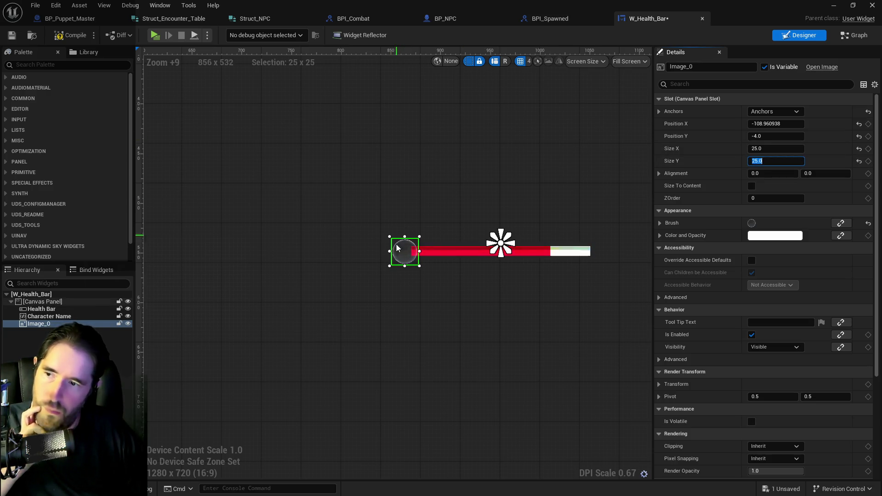
left_click_drag(399, 256, 398, 257)
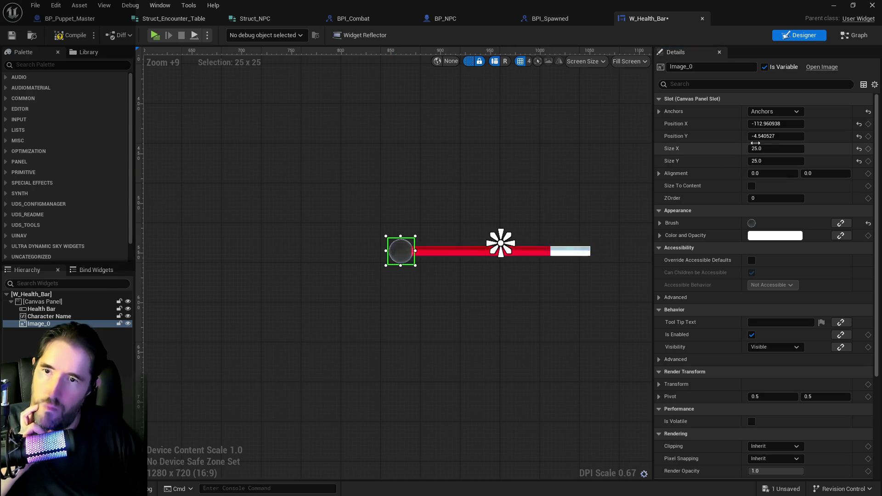
left_click_drag(777, 124, 776, 123)
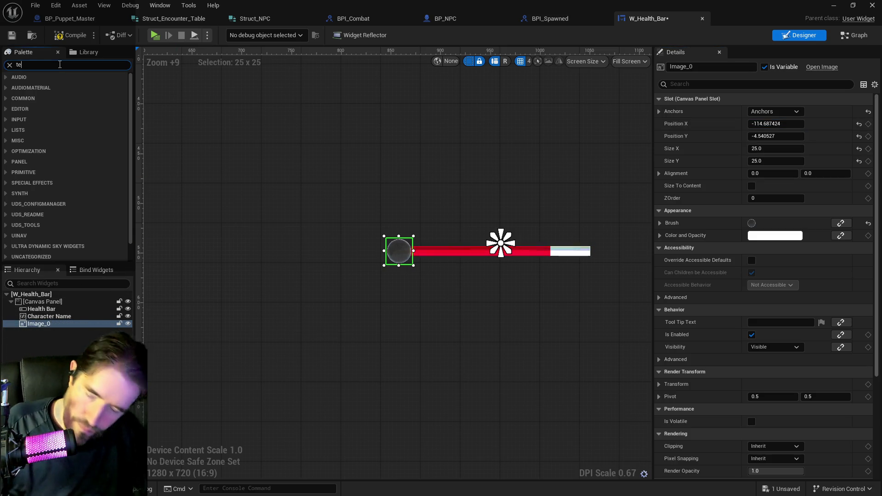
type("text")
mouse_move(35, 98)
left_mouse_down()
mouse_move(62, 179)
mouse_move(314, 189)
mouse_move(349, 238)
mouse_move(377, 245)
mouse_move(340, 232)
left_mouse_up()
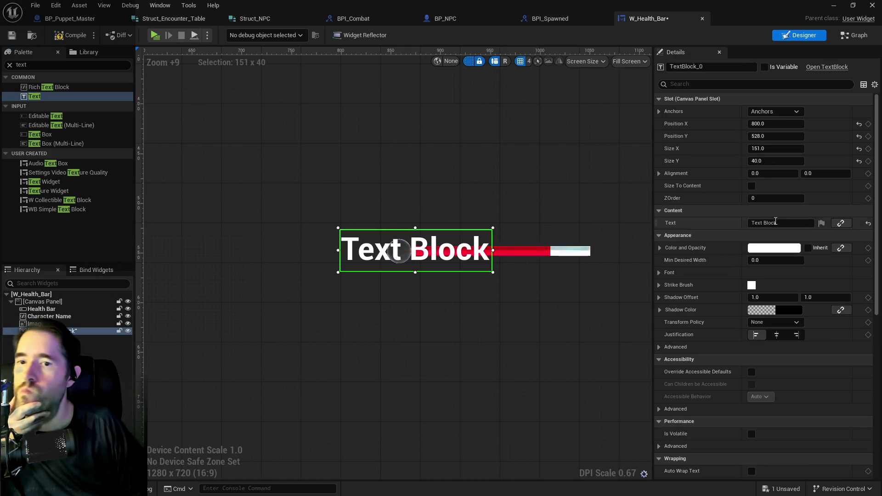
left_click(779, 223)
type("#")
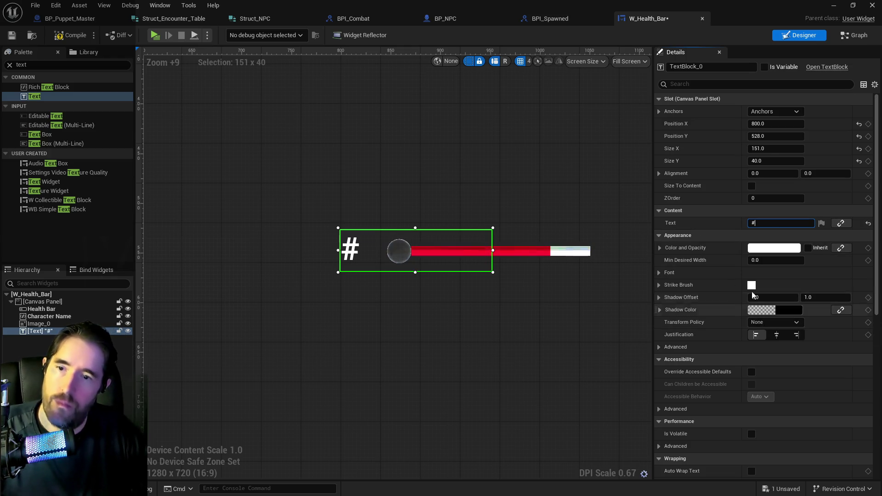
left_click(667, 275)
left_click(769, 285)
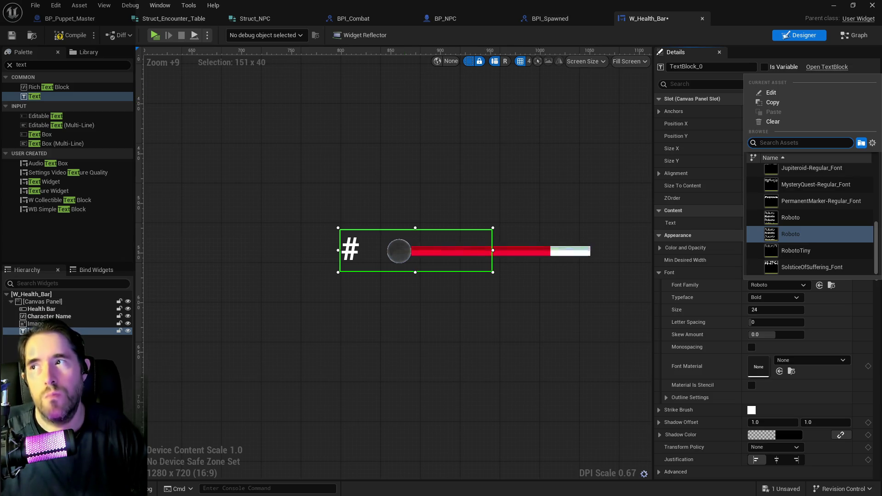
key("Escape")
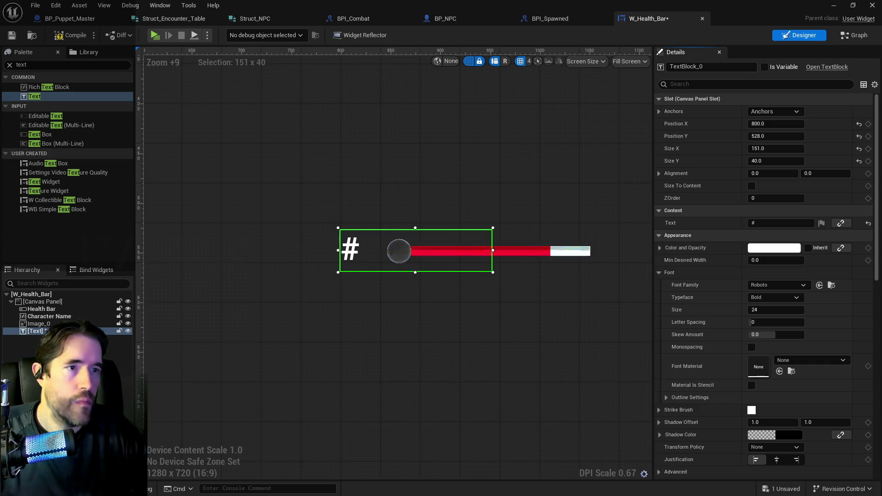
key("ctrl+space")
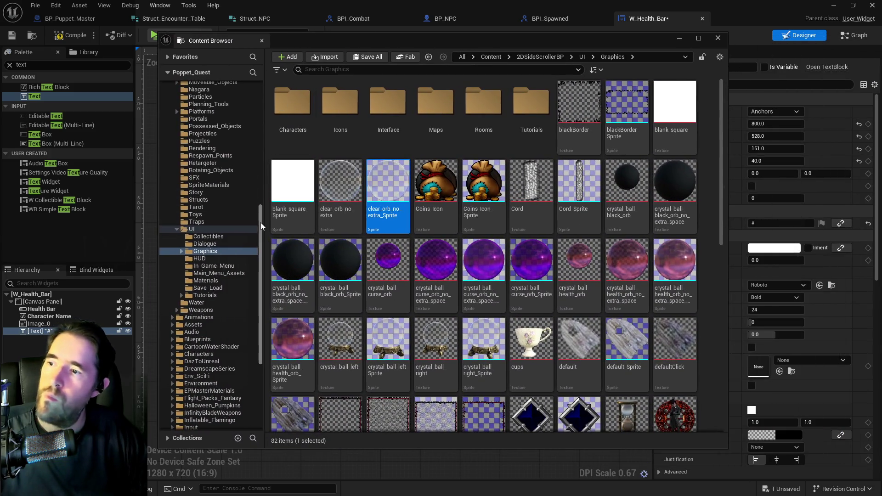
left_click_drag(260, 223, 268, 89)
left_click(220, 102)
left_click(319, 69)
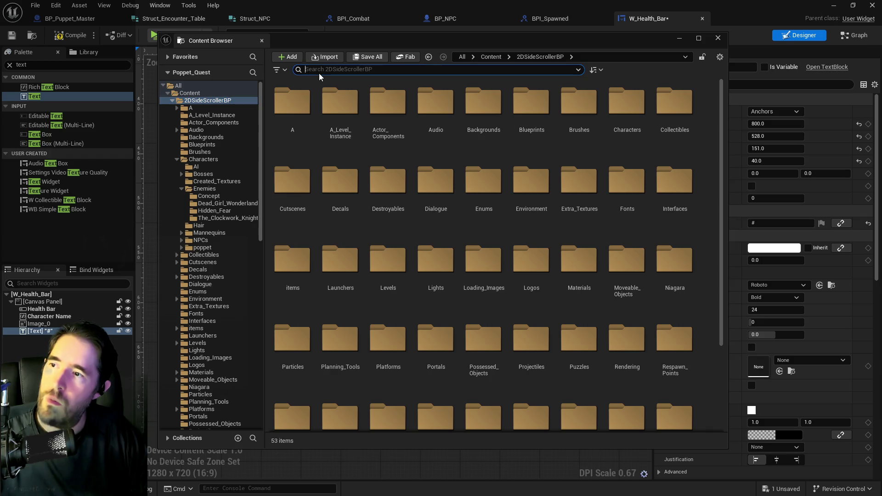
type("hud")
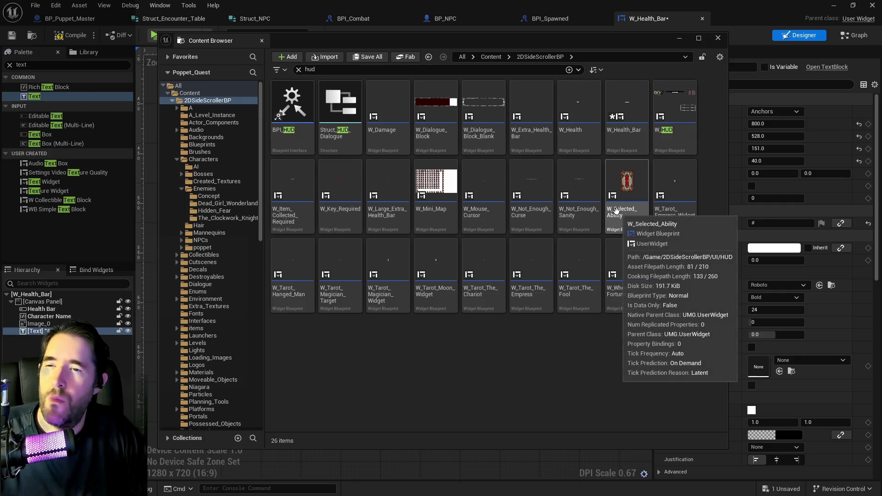
key("ctrl+space")
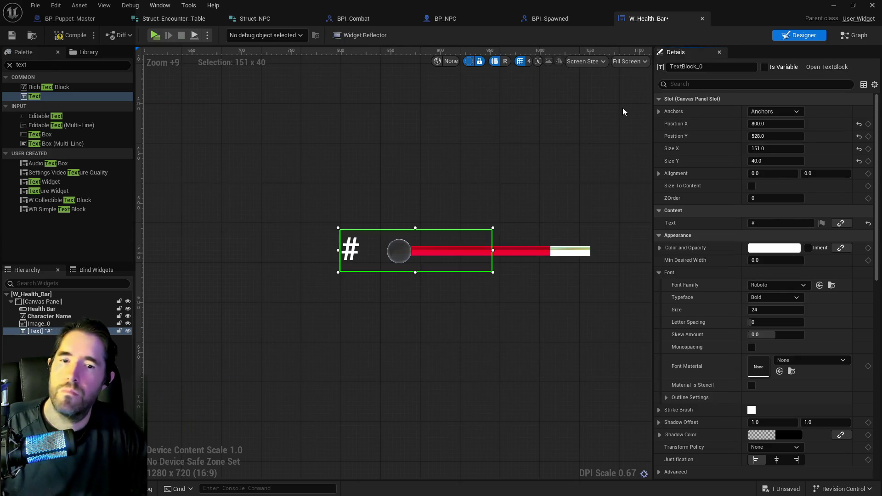
Copy Boss Name's Appearance properties in W_HUD and paste them onto W_Health_Bar's # text
scroll(437, 184, "up", 5)
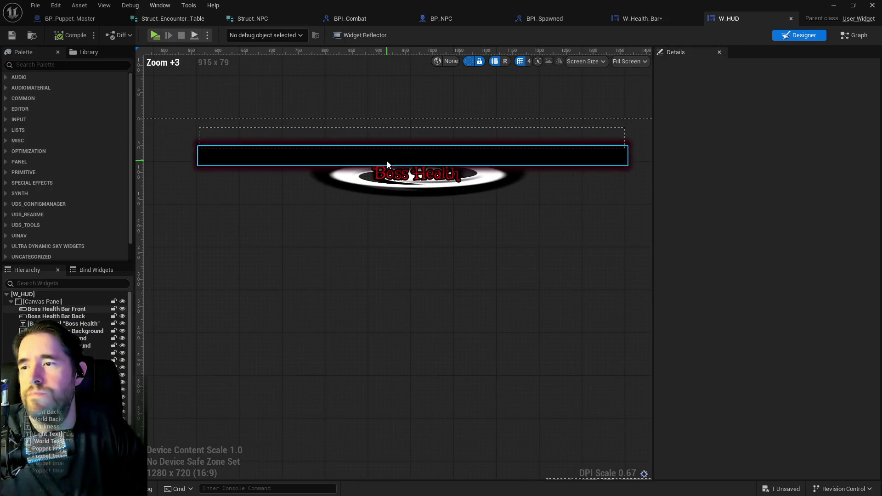
left_click(401, 182)
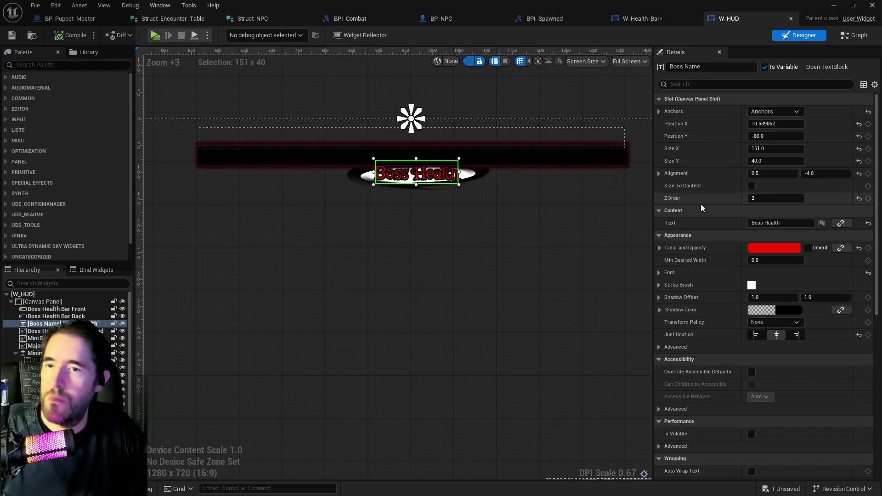
right_click(711, 235)
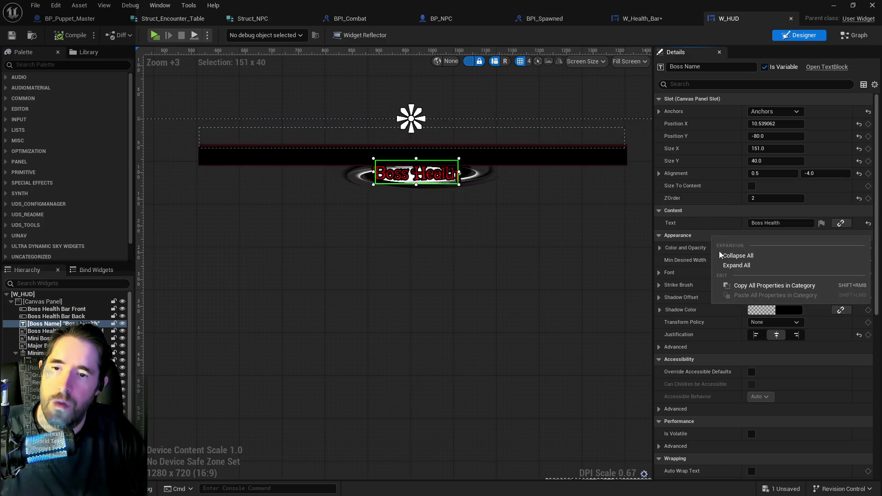
left_click(735, 285)
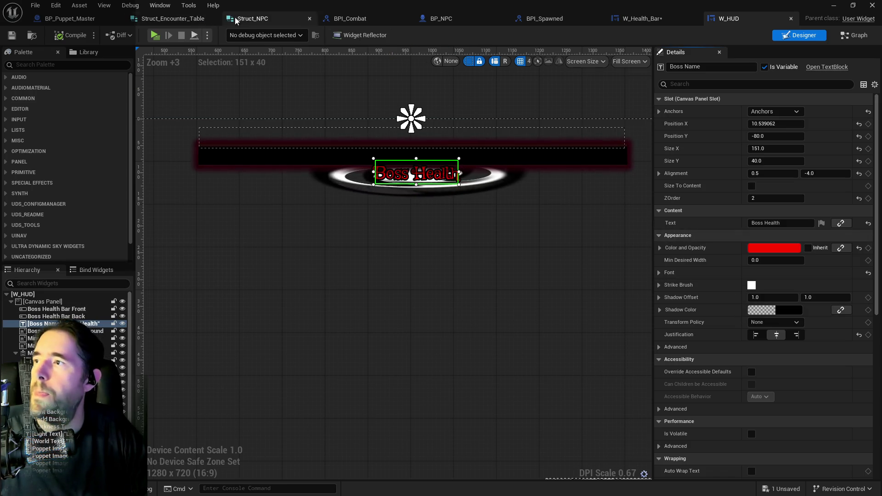
left_click(618, 19)
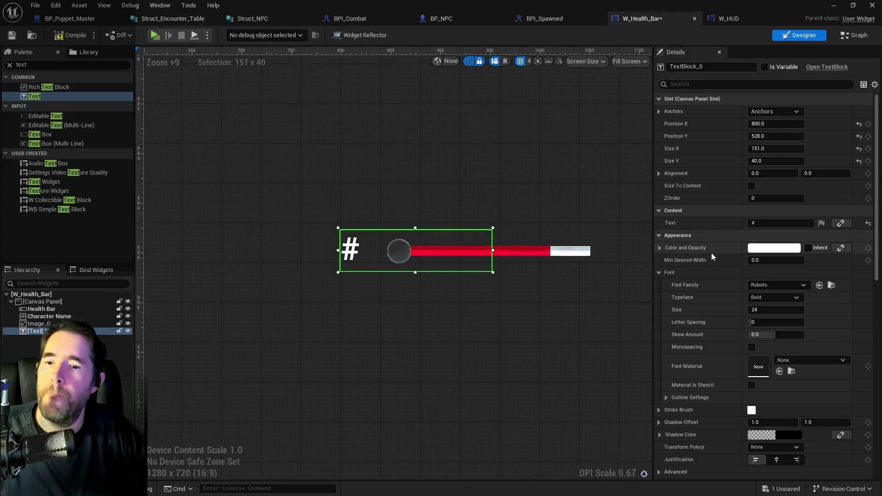
right_click(705, 238)
left_click(736, 297)
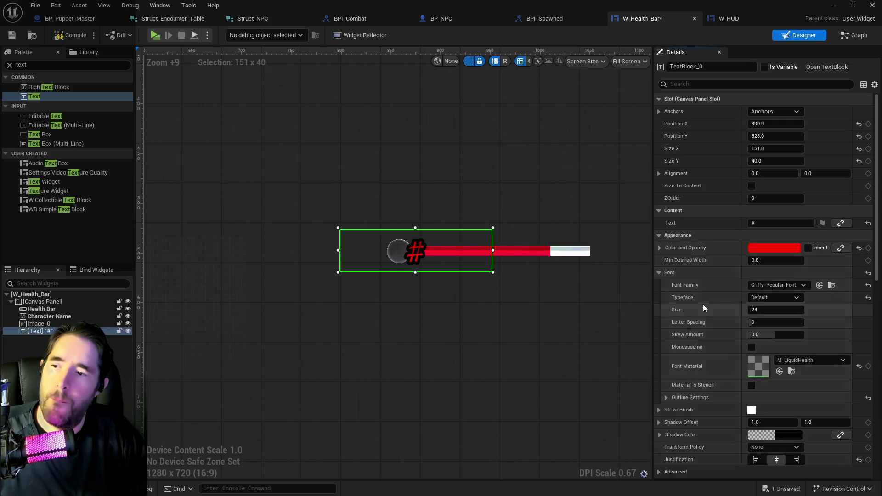
Set the # font size to 20, narrow its text box, and centre it over the circle
scroll(420, 239, "up", 3)
mouse_move(439, 230)
left_mouse_down()
mouse_move(408, 230)
mouse_move(422, 238)
left_mouse_up()
left_click(776, 309)
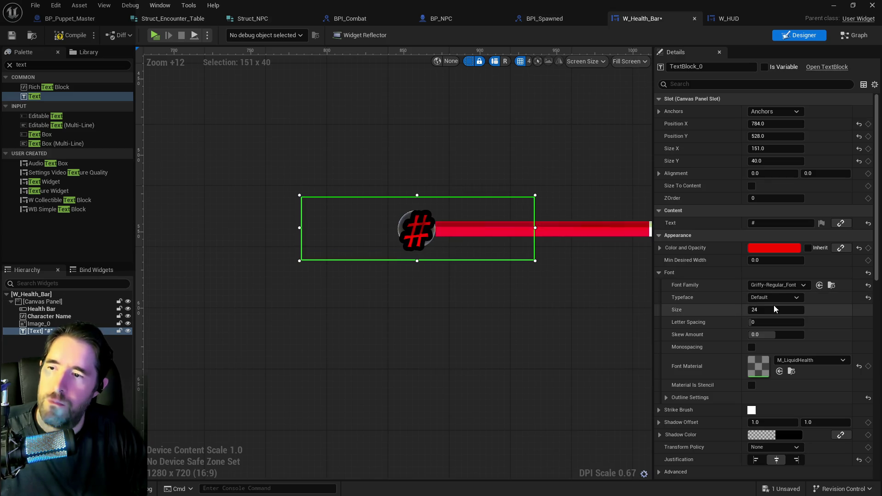
type("20")
key("Return")
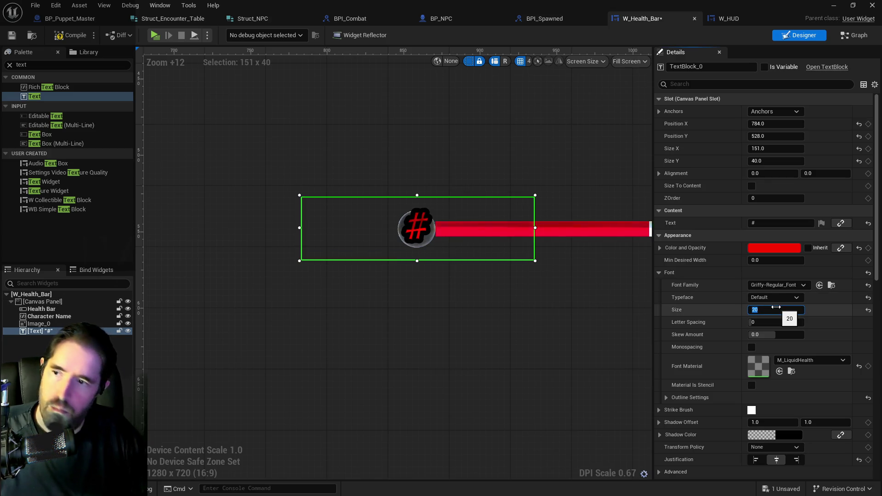
left_click_drag(419, 224, 422, 233)
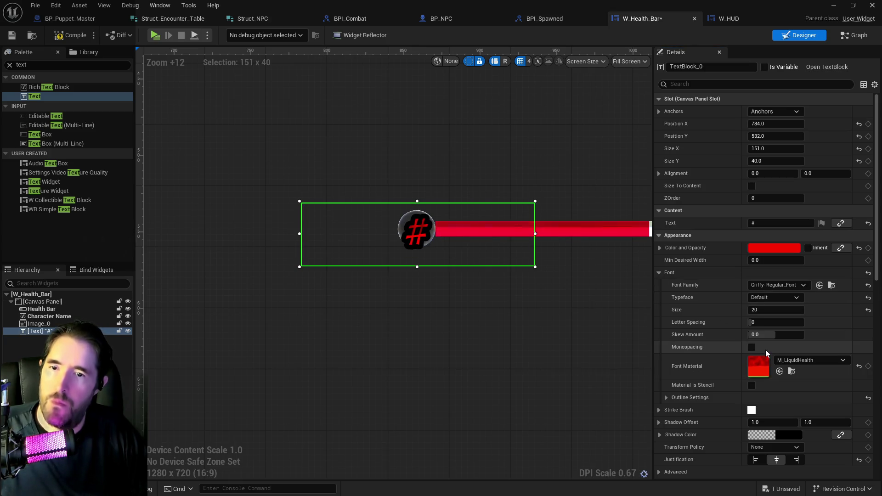
scroll(765, 349, "down", 3)
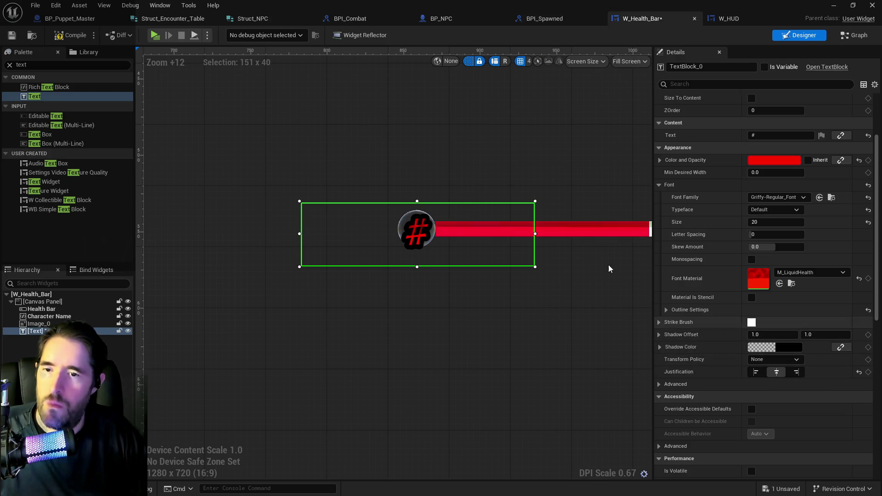
mouse_move(302, 233)
left_mouse_down()
mouse_move(458, 234)
mouse_move(414, 242)
left_mouse_up()
key("Down")
key("Down")
key("Up")
key("Up")
key("Left")
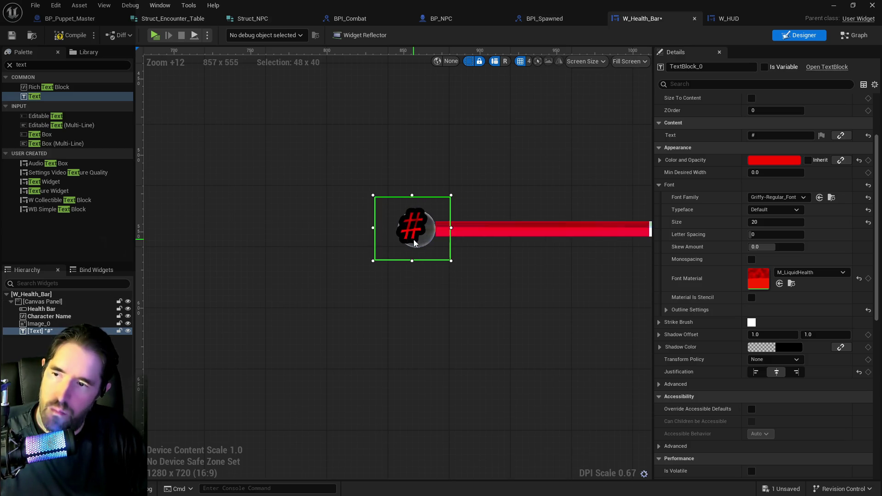
key("Right")
key("Down")
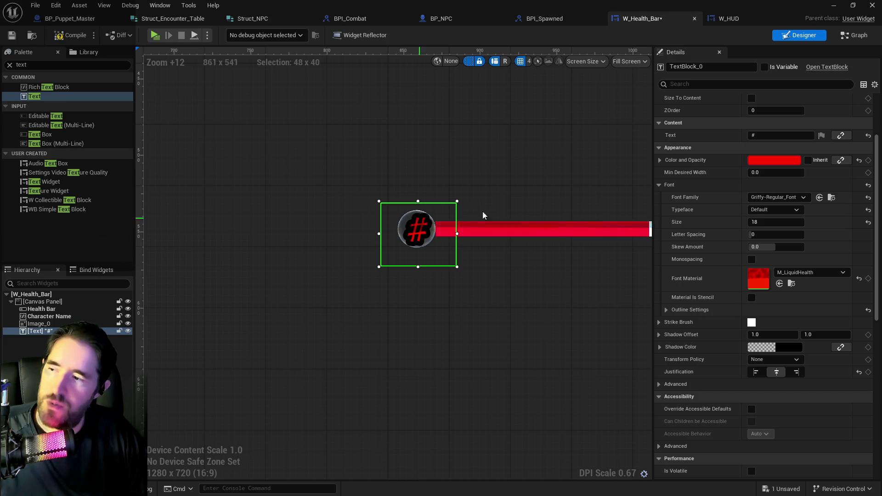
scroll(727, 310, "up", 3)
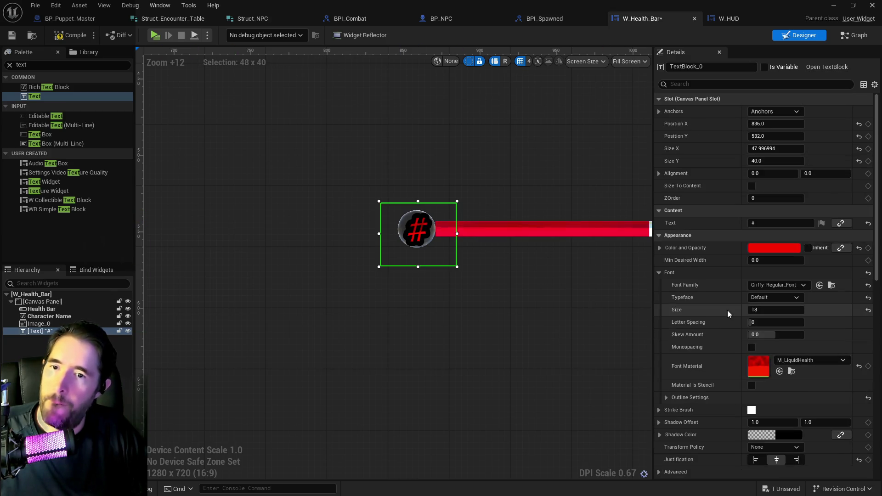
Rename the # text block to NPC Level, make it a variable, and lock it
left_click(724, 69)
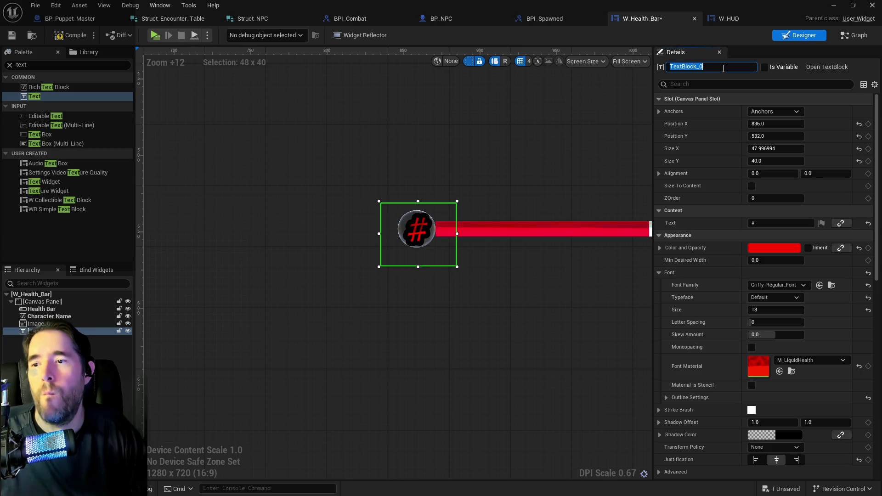
type("NPC Level")
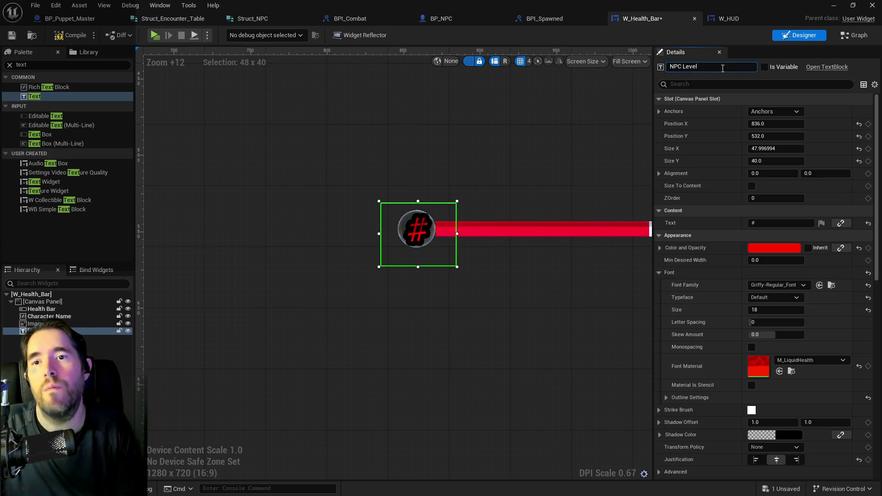
left_click(764, 67)
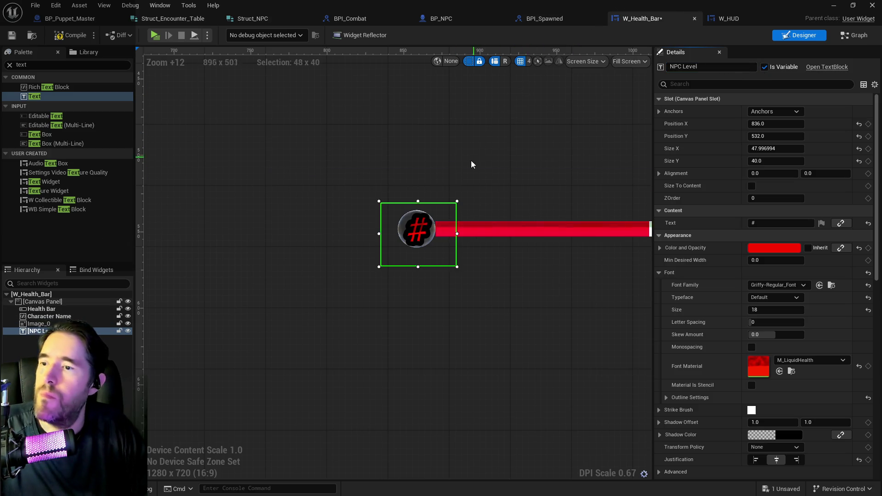
left_click(119, 331)
Resize Image_0 to 30 × 30, reposition it, and lock it
left_click(106, 324)
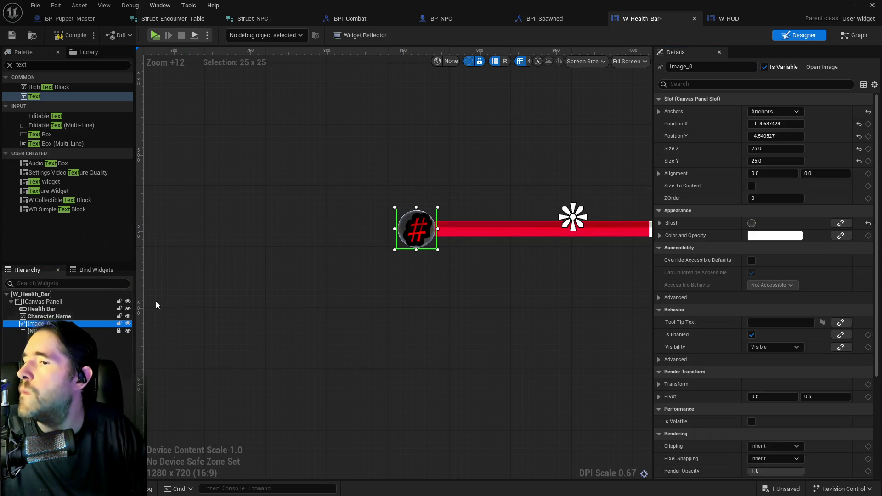
left_click(777, 161)
type("30")
left_click(774, 149)
type("30")
key("Return")
left_click_drag(427, 245, 424, 247)
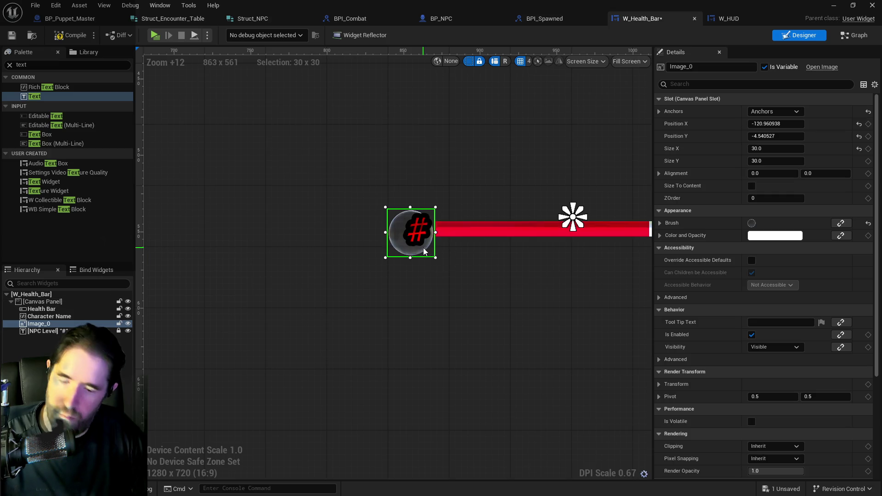
key("Right")
key("Up")
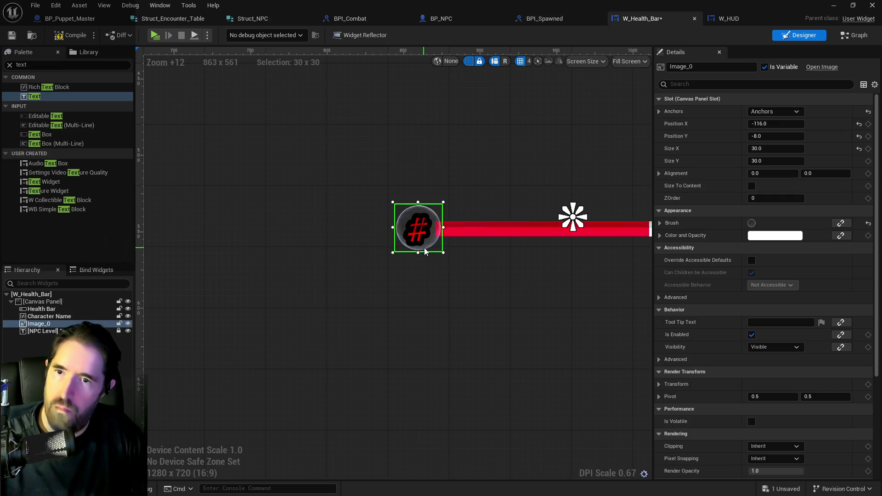
left_click_drag(776, 124, 777, 136)
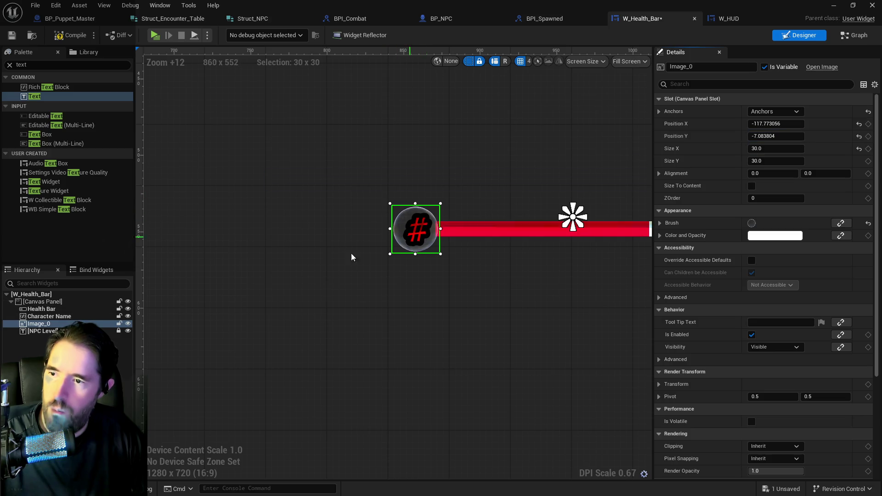
left_click(119, 324)
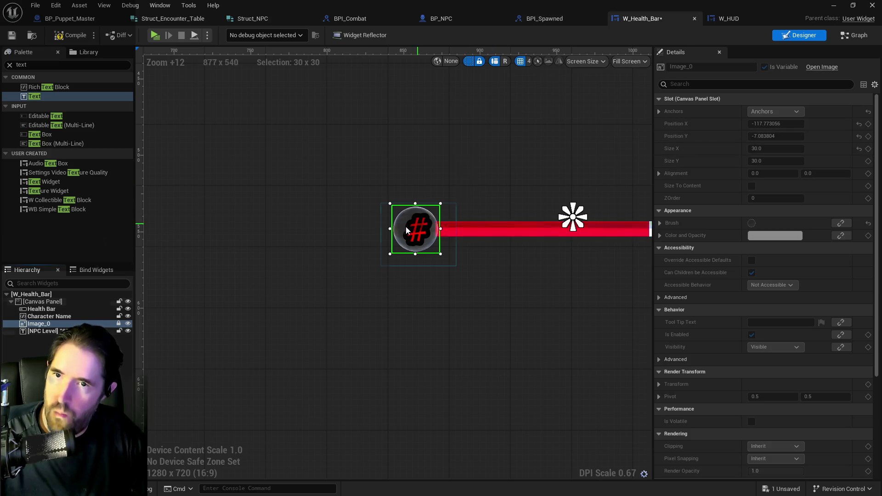
Anchor NPC Level to the centre, shift it slightly left, and compile
left_click(415, 230)
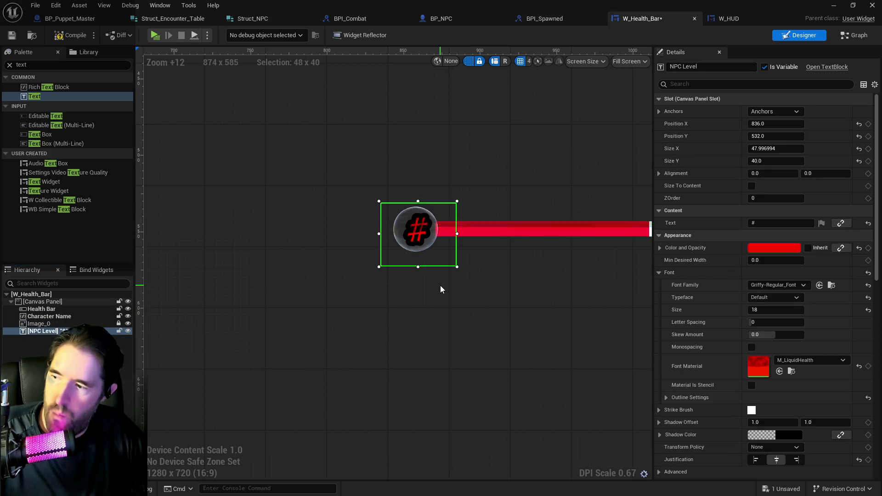
left_click(781, 112)
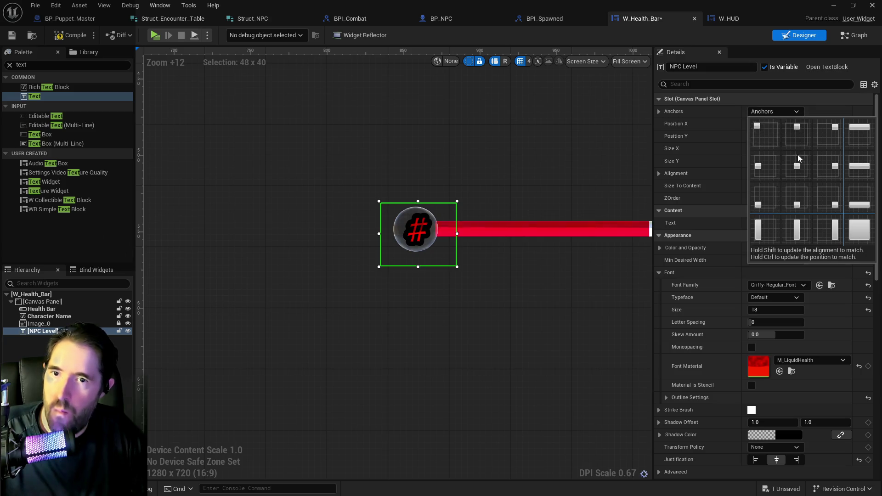
left_click(798, 157)
left_click_drag(783, 125, 783, 125)
left_click(71, 35)
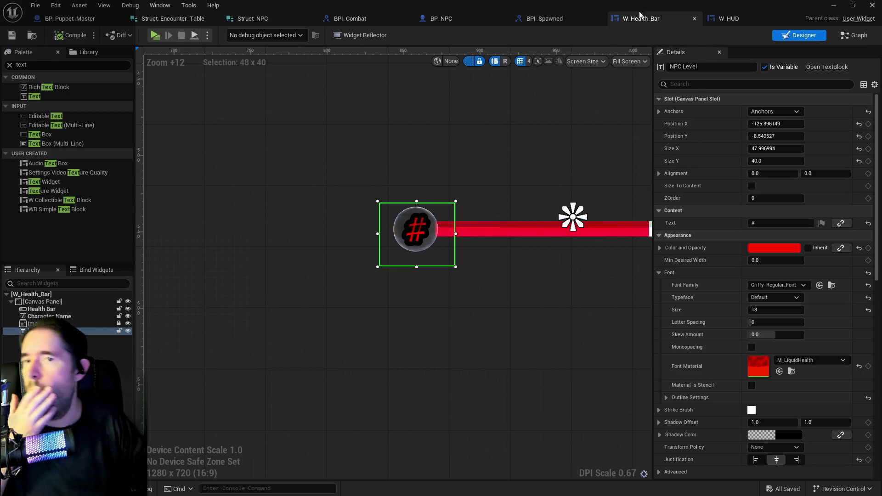
Review BP_NPC's health widget nodes (Set Percent, rotation, show widget) and recheck W_Health_Bar
left_click(480, 21)
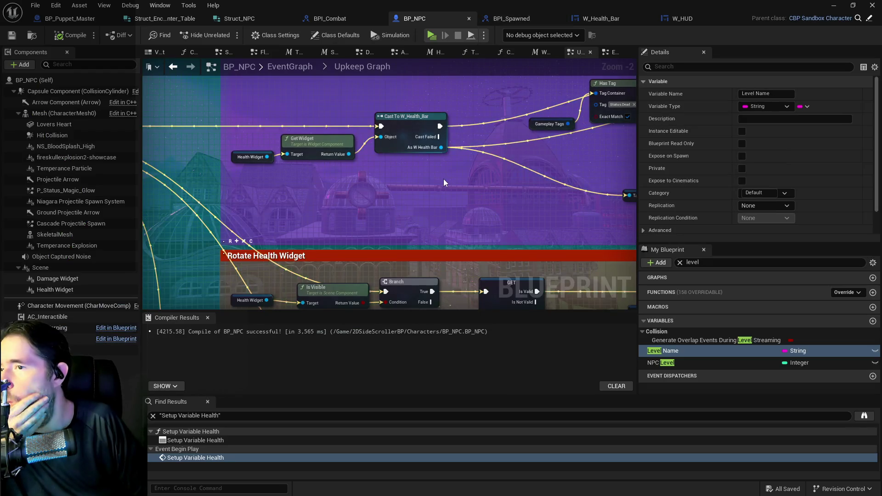
left_click_drag(442, 179, 250, 194)
scroll(391, 187, "down", 1)
left_click_drag(391, 186, 291, 125)
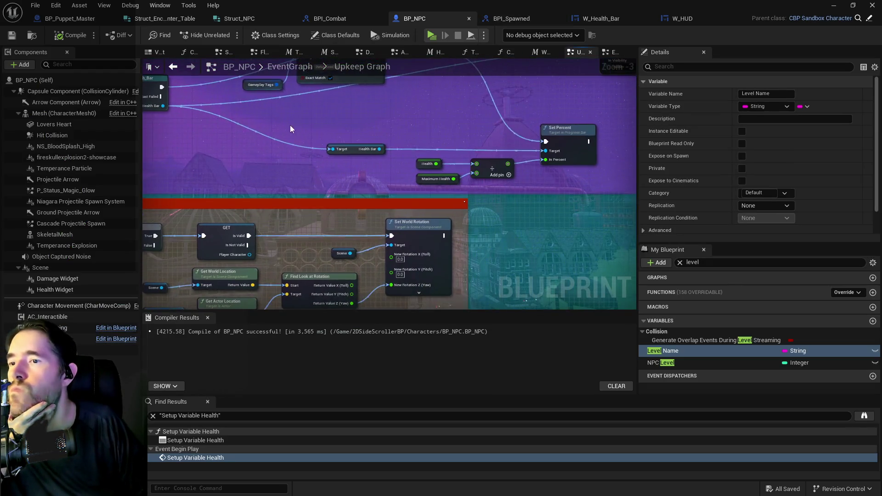
left_click_drag(349, 171, 478, 198)
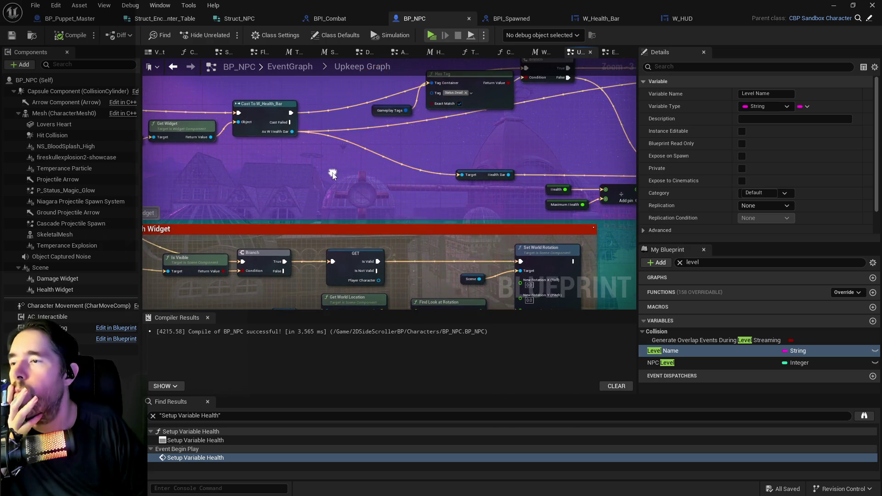
left_click_drag(350, 172, 236, 162)
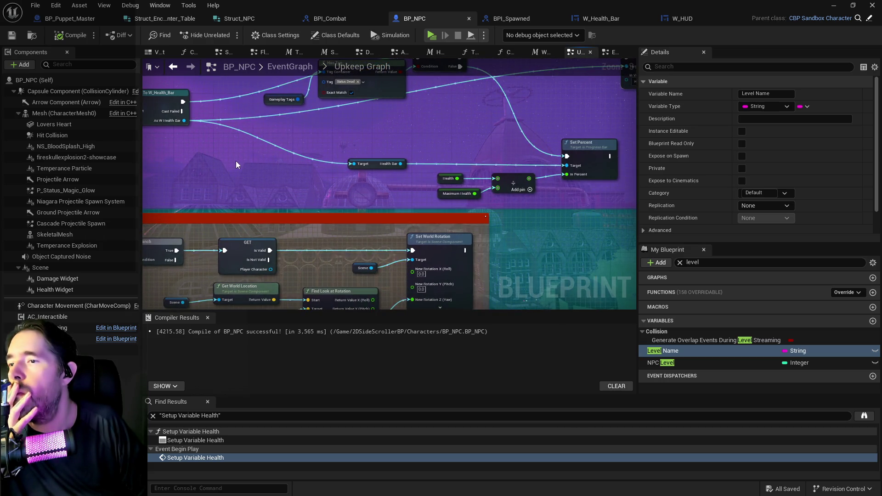
scroll(236, 162, "down", 1)
left_click_drag(236, 161, 342, 148)
mouse_move(446, 169)
left_mouse_down()
mouse_move(432, 232)
mouse_move(418, 184)
mouse_move(415, 206)
mouse_move(427, 203)
left_mouse_up()
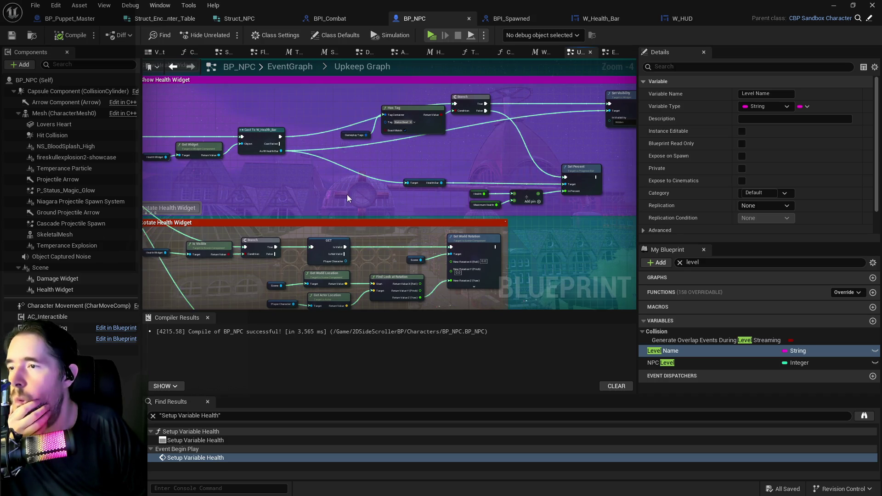
left_click(608, 20)
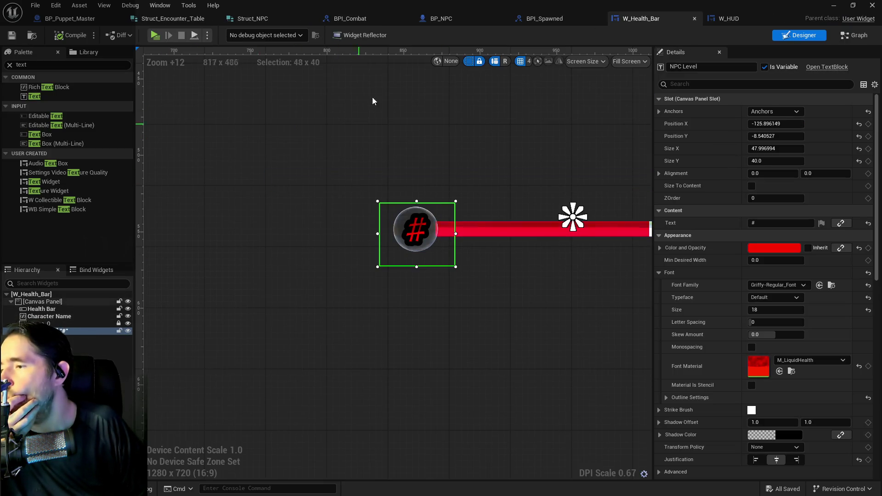
left_click(434, 18)
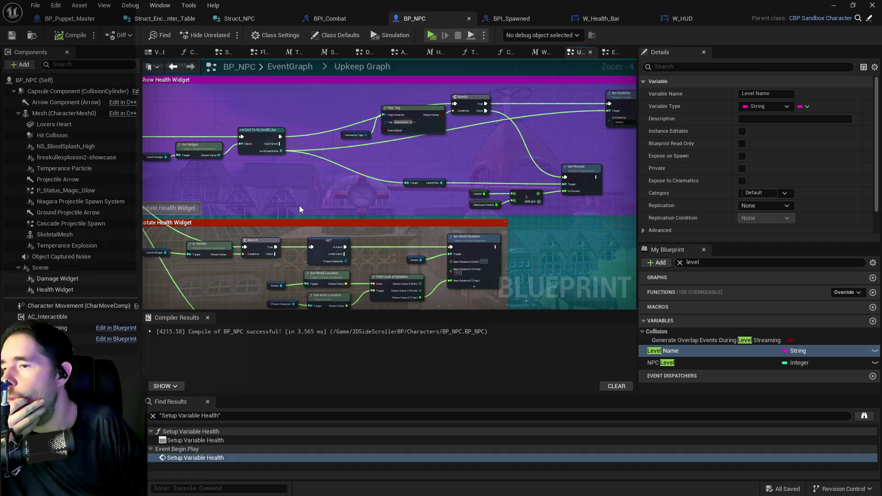
Open the System collapsed graph and drop a Health Widget reference beside SET NPC Level
left_click_drag(300, 209, 431, 104)
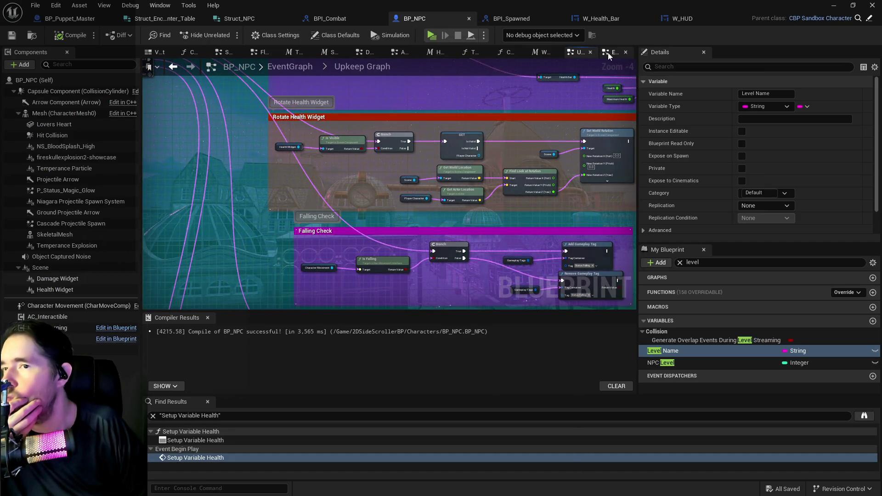
left_click(610, 53)
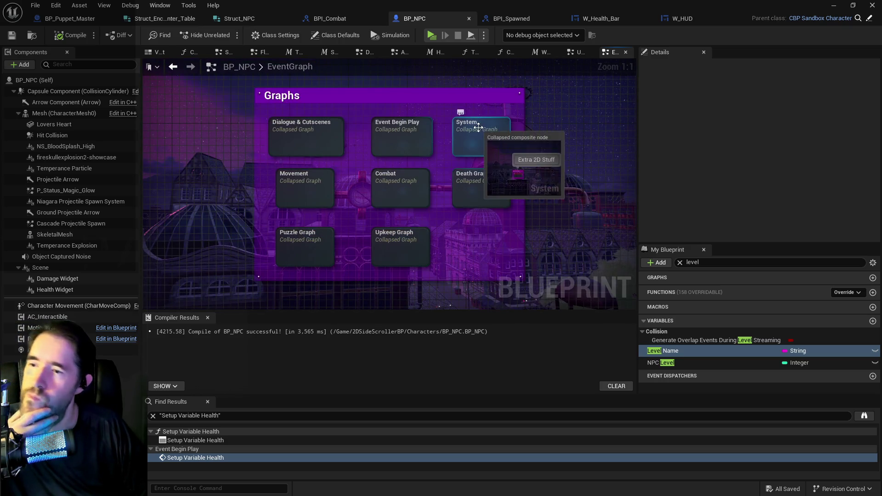
double_click(479, 127)
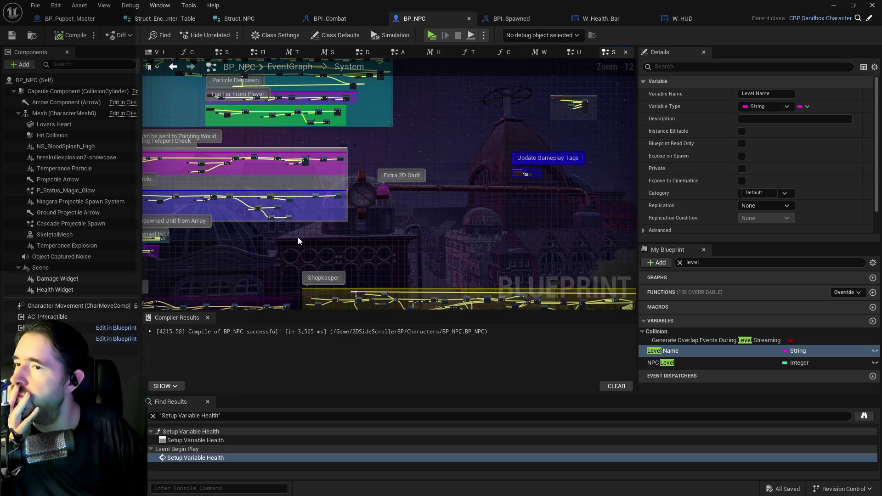
scroll(440, 169, "up", 2)
scroll(377, 182, "up", 2)
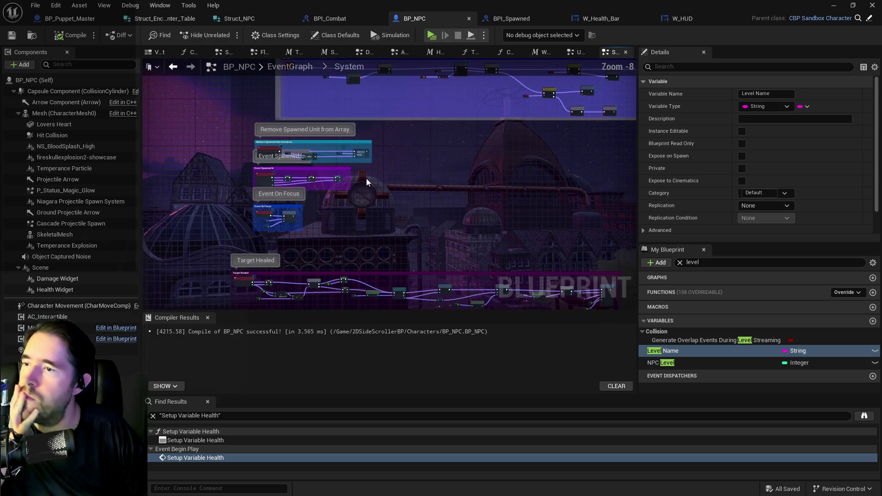
scroll(322, 211, "up", 3)
scroll(331, 175, "up", 4)
left_click_drag(341, 163, 252, 182)
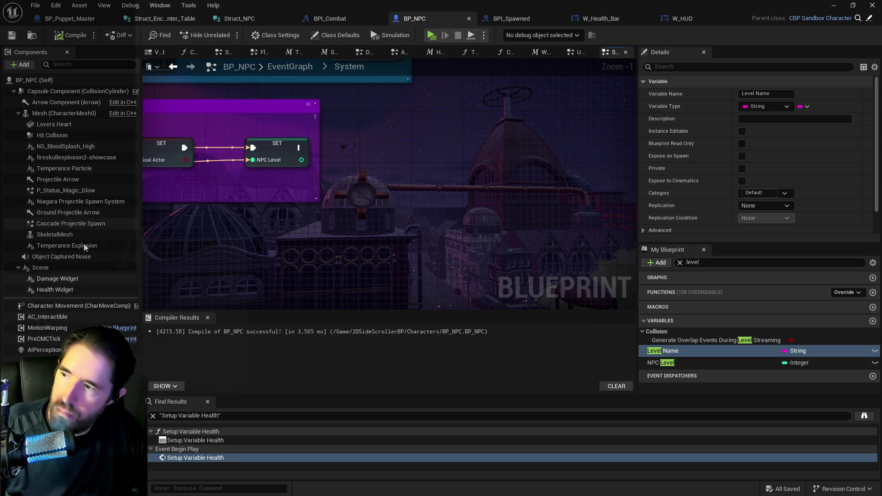
mouse_move(45, 290)
left_mouse_down()
mouse_move(327, 194)
mouse_move(341, 166)
mouse_move(426, 150)
left_mouse_up()
Add Get Widget and Cast To W_Health_Bar, running the cast after NPC Level is set
type("cast to wid")
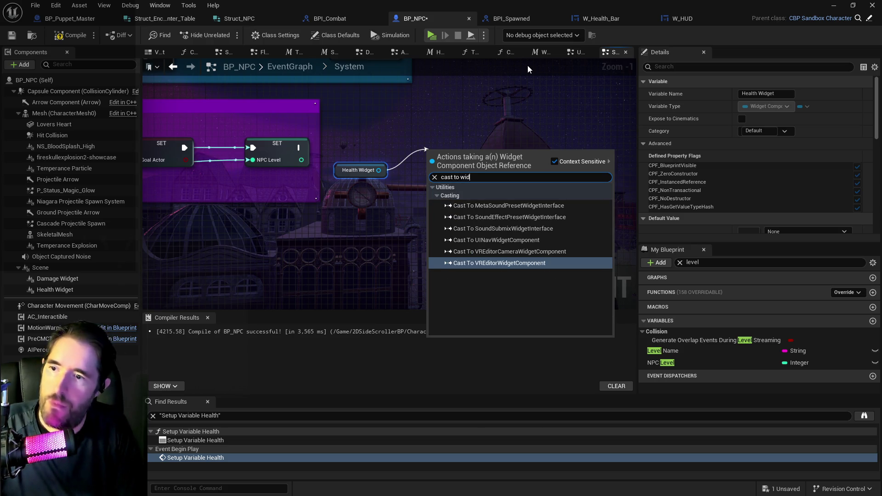
key("BackSpace")
key("BackSpace")
key("BackSpace")
type("get widget")
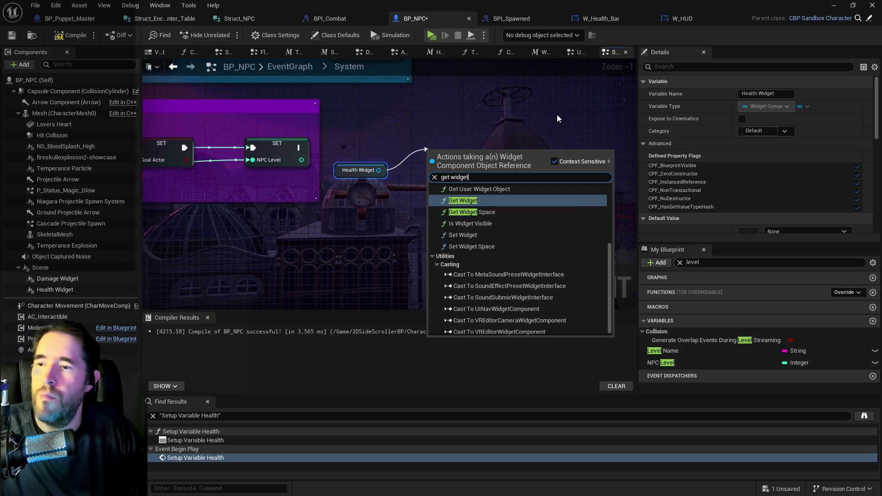
left_click(473, 200)
mouse_move(514, 166)
left_mouse_down()
mouse_move(497, 186)
mouse_move(508, 167)
mouse_move(530, 161)
left_mouse_up()
type("cast to widget hea")
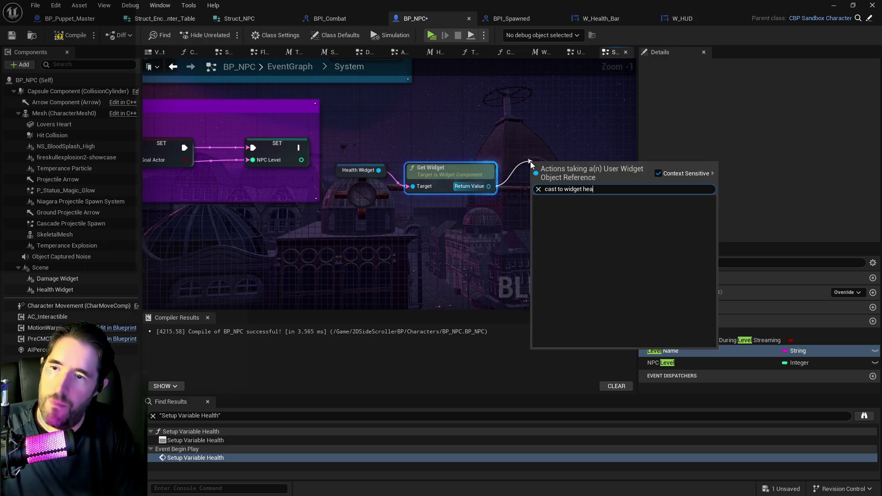
key("BackSpace")
key("BackSpace")
key("BackSpace")
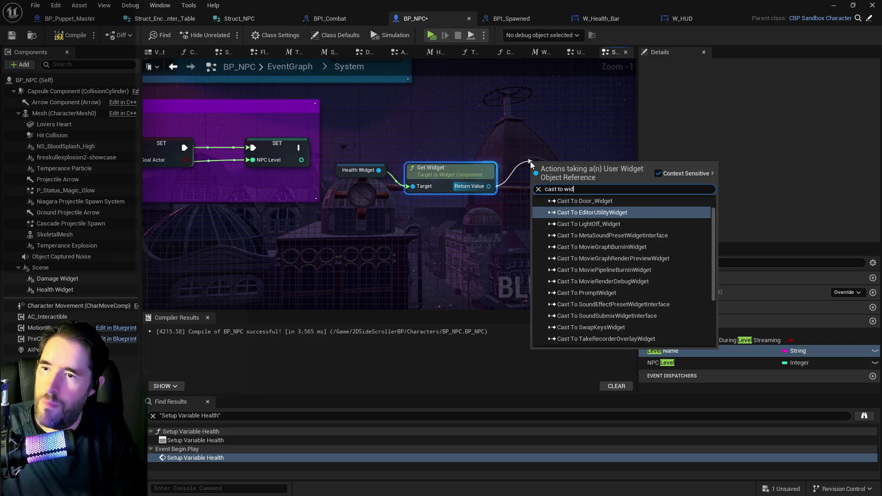
type("heal")
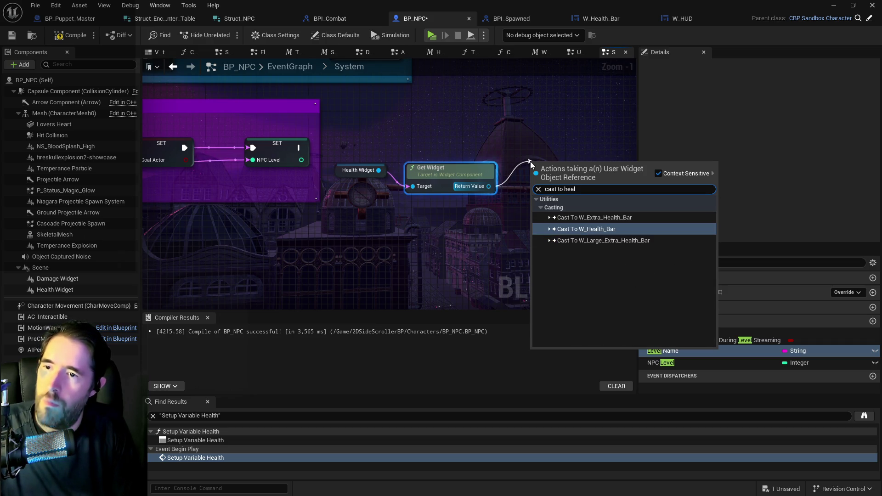
left_click(561, 228)
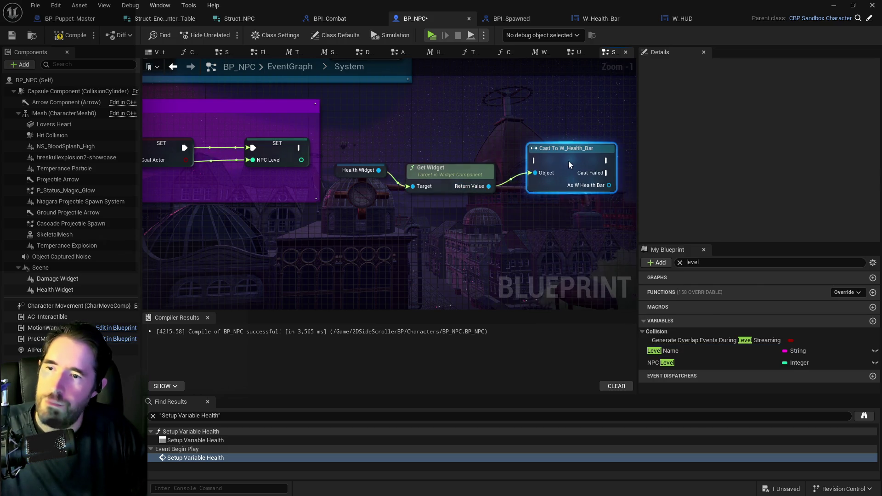
left_click_drag(569, 164, 563, 152)
left_click(284, 145)
left_click_drag(298, 147, 526, 147)
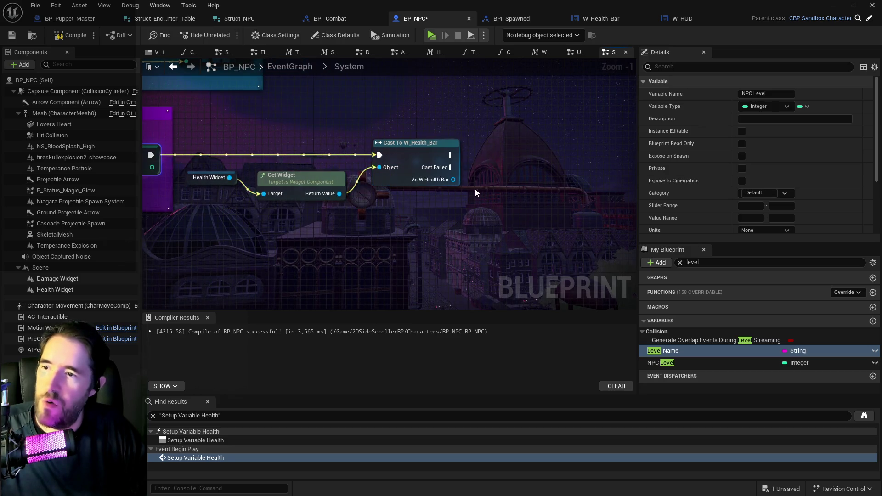
Get the health bar's NPCLevel text and add a Set Text node for it
left_click_drag(453, 183, 519, 190)
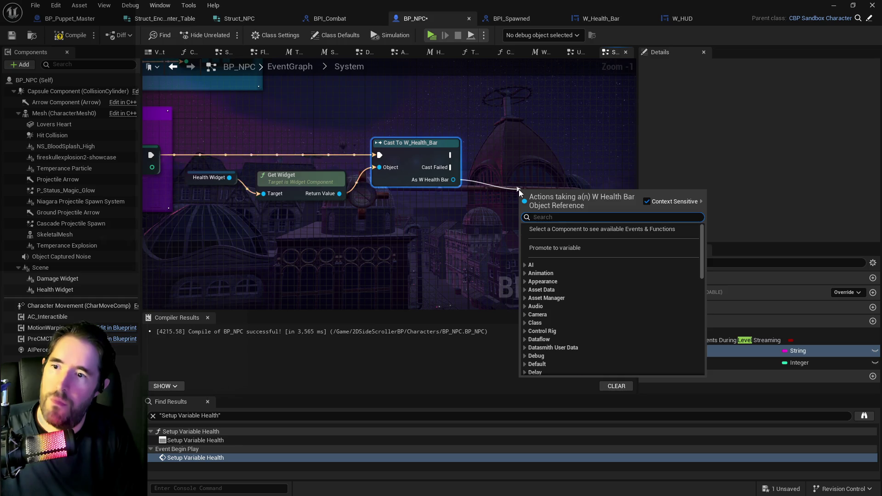
type("npc")
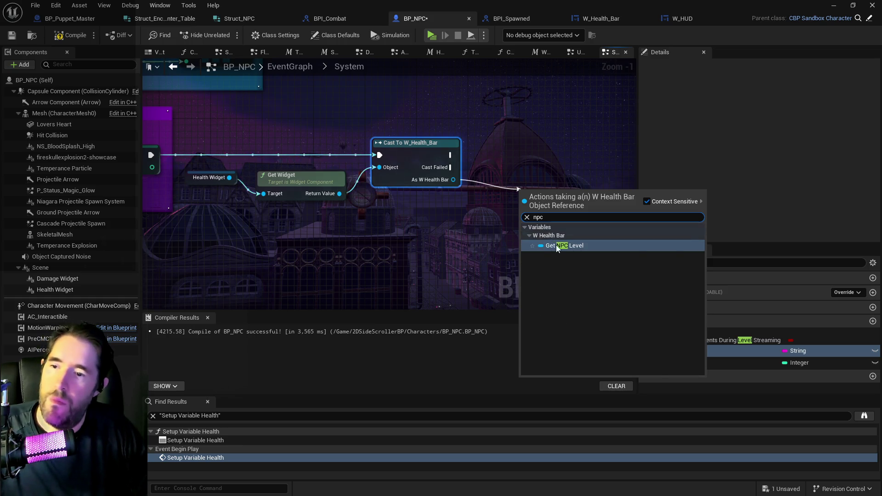
left_click(556, 245)
left_click_drag(442, 205, 505, 175)
type("set text")
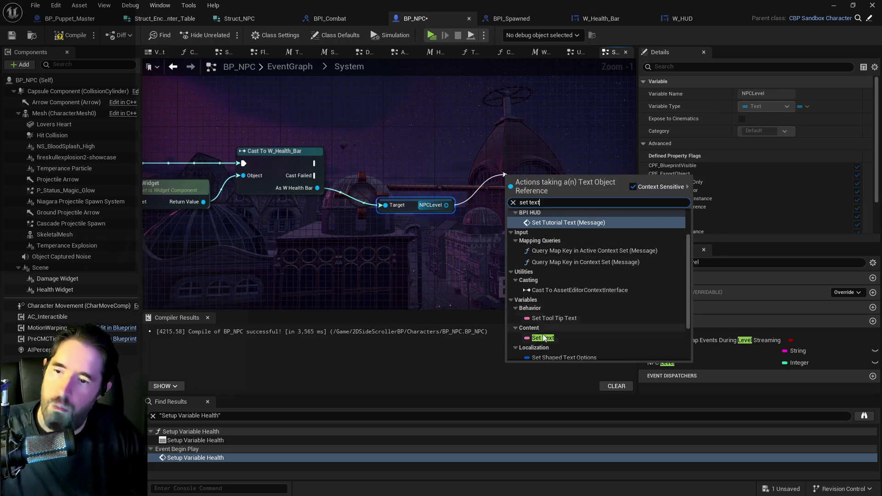
left_click(544, 338)
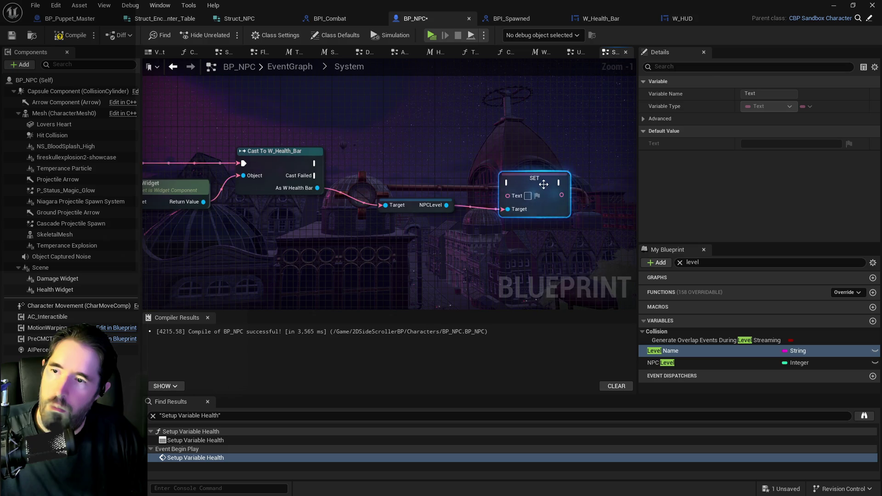
Feed NPC Level via To Text (Integer) into Set Text, wire it after the cast, and compile
left_click_drag(398, 177, 457, 308)
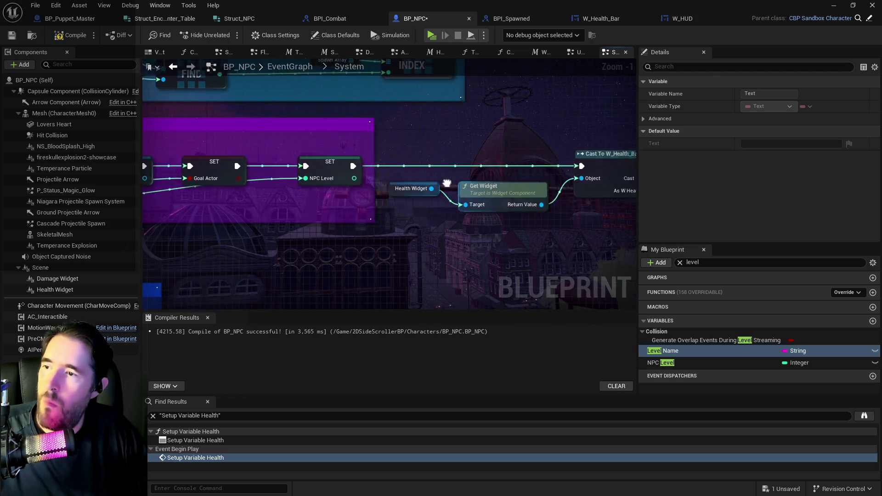
mouse_move(642, 361)
left_mouse_down()
mouse_move(552, 243)
mouse_move(434, 177)
mouse_move(546, 179)
left_mouse_up()
left_click(468, 192)
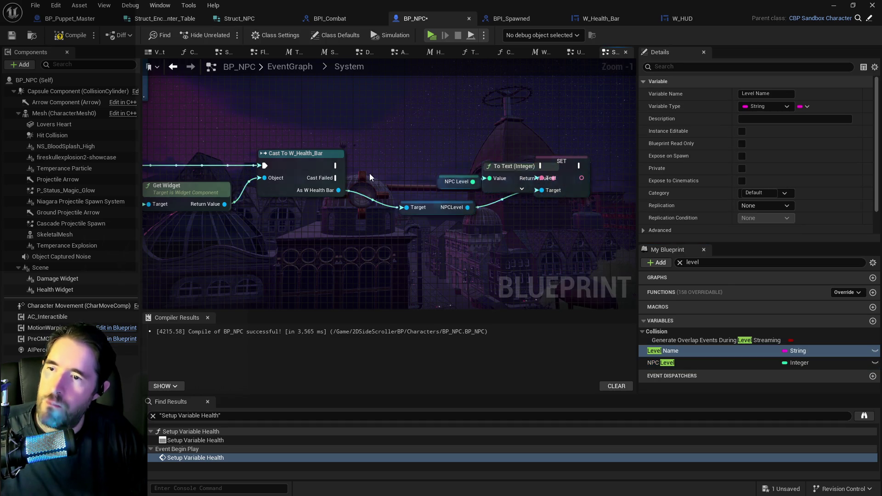
left_click(437, 183)
left_click_drag(442, 182, 417, 194)
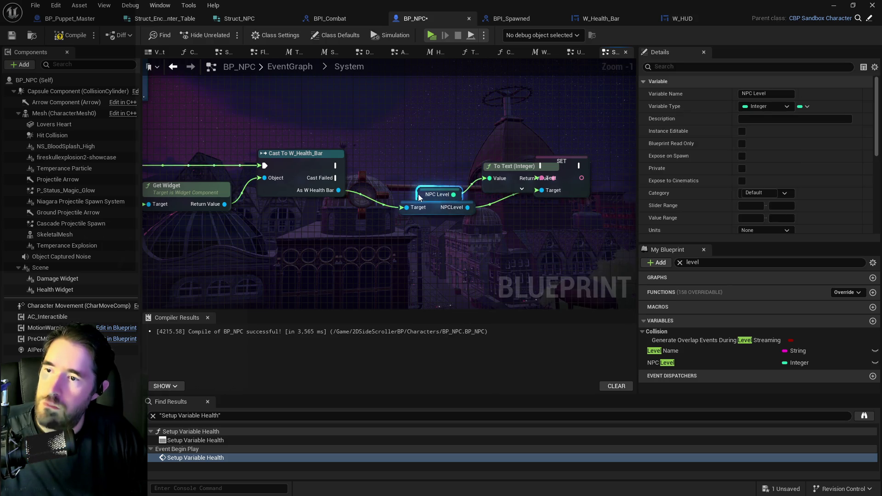
left_click_drag(511, 177, 492, 183)
left_click_drag(562, 162, 601, 161)
mouse_move(336, 165)
left_mouse_down()
mouse_move(581, 173)
mouse_move(579, 166)
left_mouse_up()
scroll(566, 179, "down", 4)
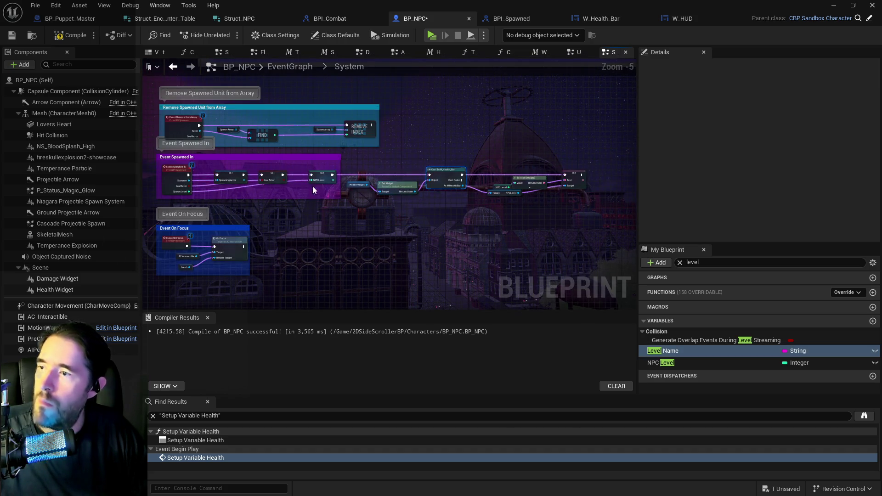
left_click(9, 40)
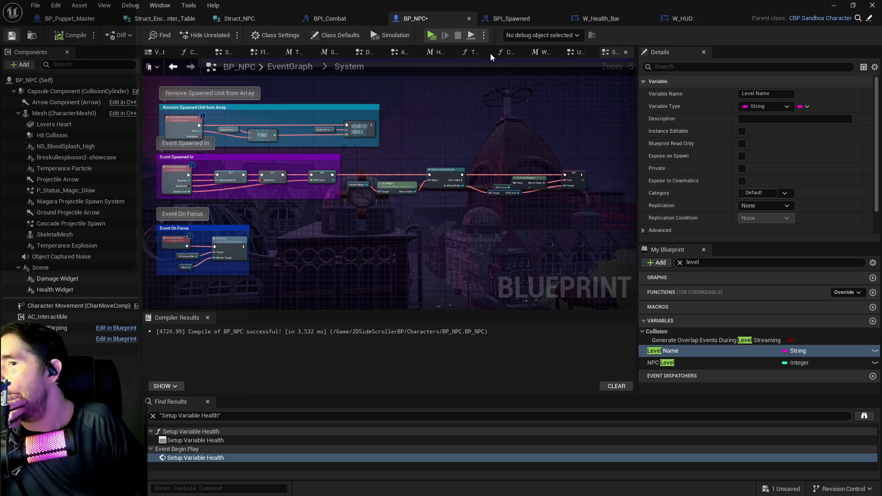
Go to BP_NPC's Upkeep Graph and bring the health widget's Set Visibility node into view
left_click(602, 18)
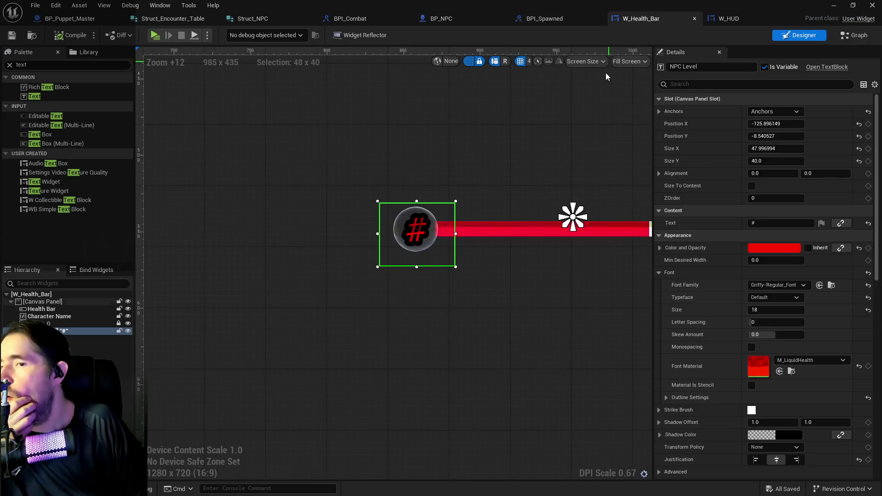
left_click(492, 18)
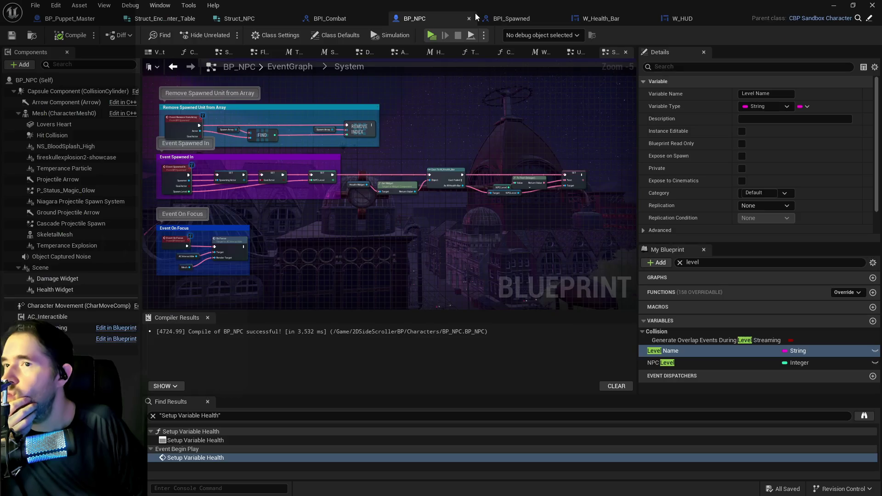
left_click(574, 53)
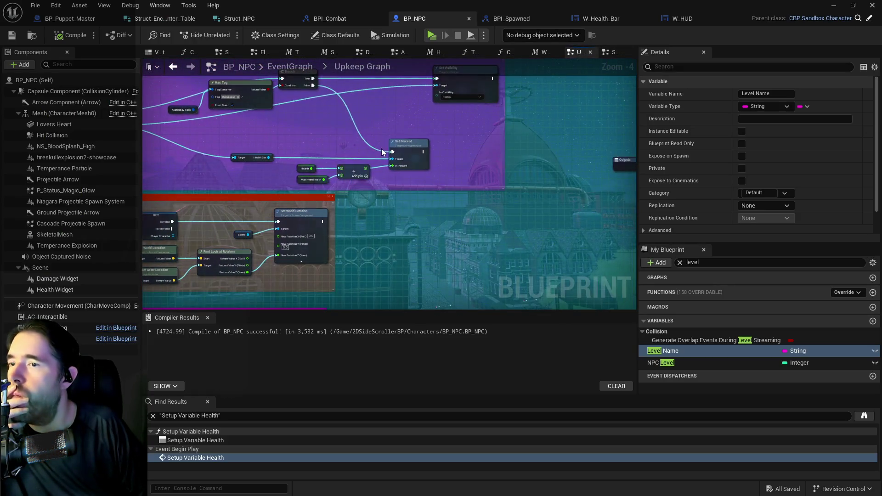
mouse_move(245, 119)
left_mouse_down()
mouse_move(360, 161)
mouse_move(417, 170)
mouse_move(628, 179)
mouse_move(427, 163)
left_mouse_up()
scroll(599, 148, "up", 1)
Set In Visibility to Not Hit-Testable (Self & All Children), then compile and save BP_NPC
left_click(599, 147)
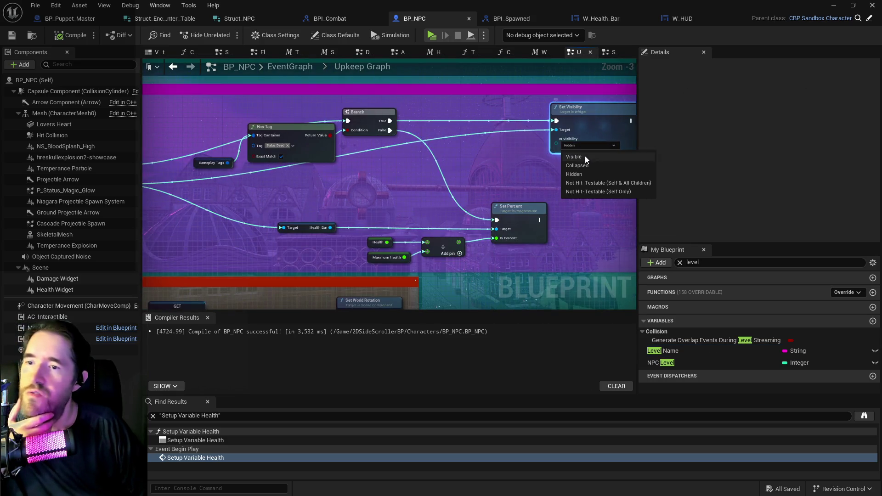
left_click(586, 156)
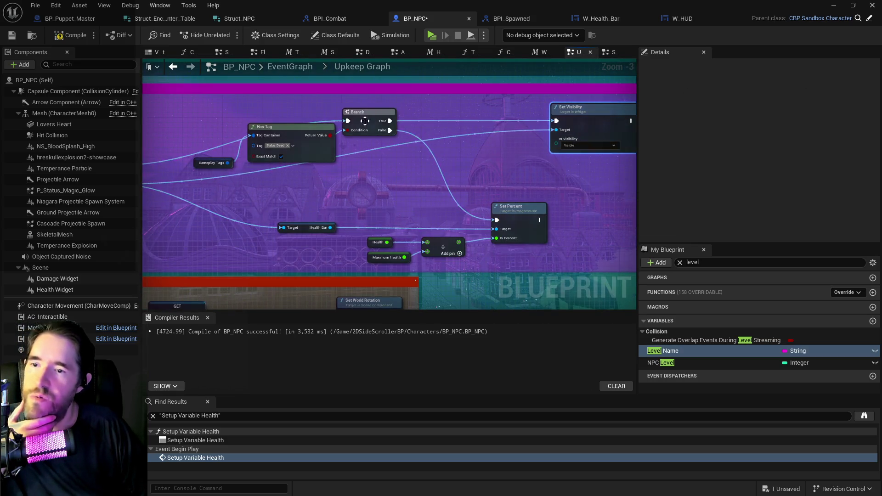
left_click(576, 145)
left_click(590, 182)
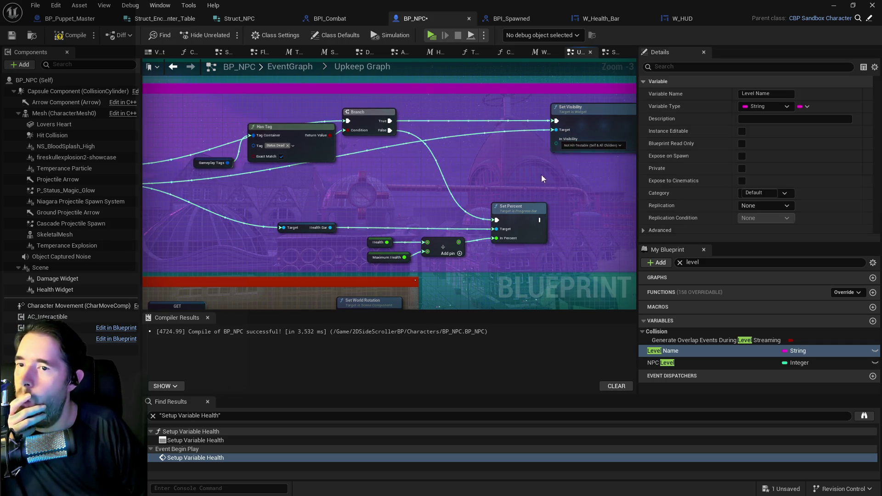
left_click(14, 38)
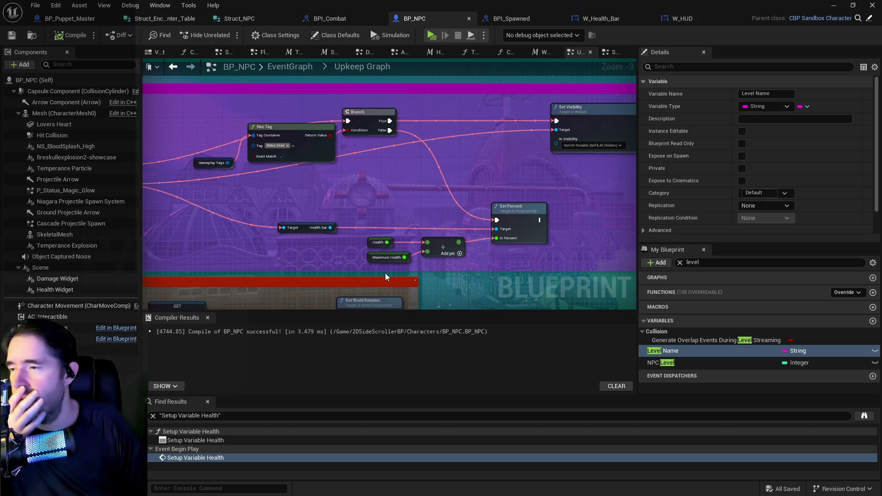
double_click(542, 10)
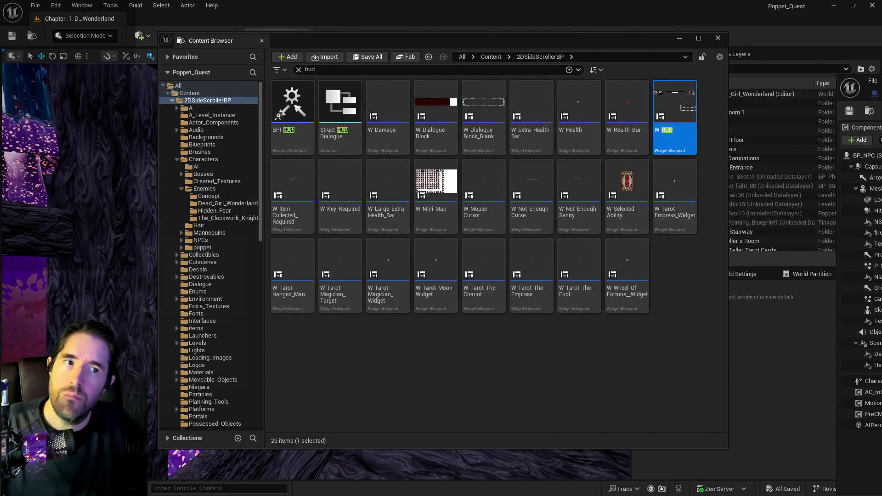
Restore the Blueprint editor to full size and switch to the BP_Puppet_Master blueprint
double_click(859, 76)
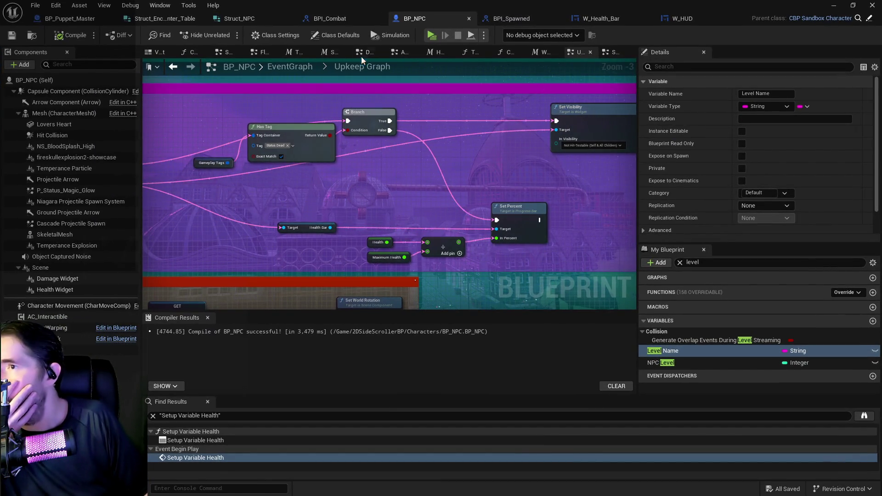
left_click(69, 18)
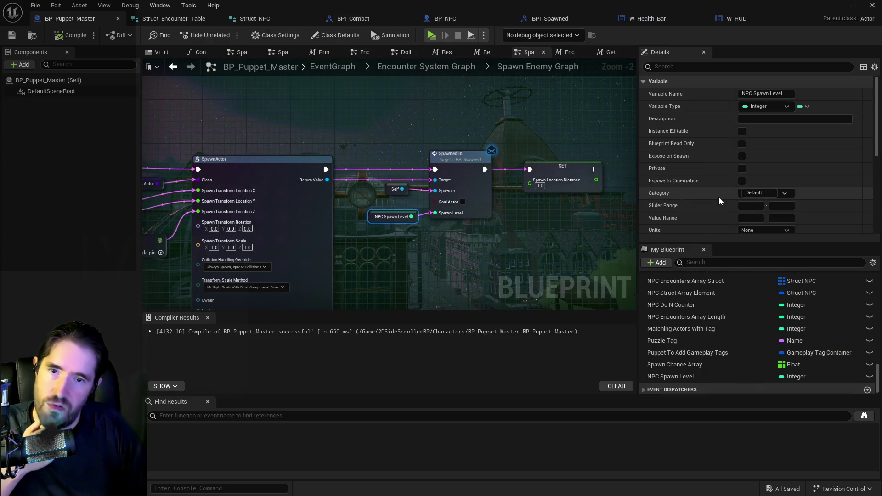
scroll(719, 198, "down", 3)
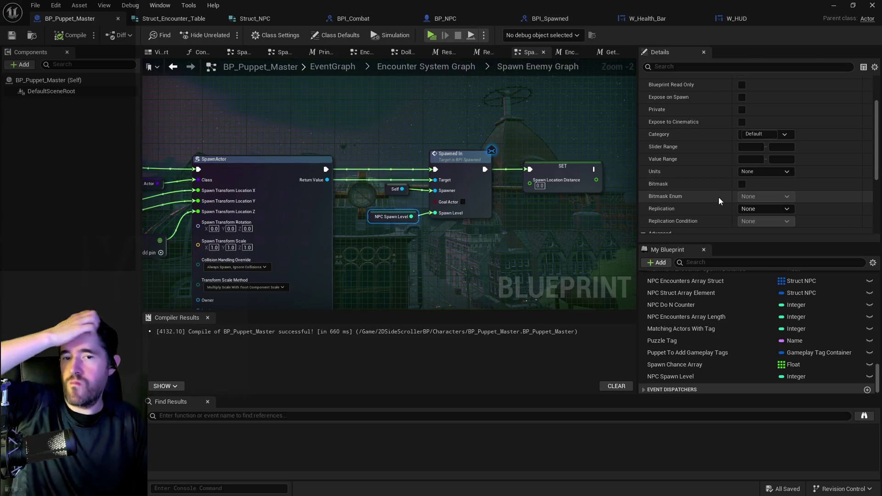
scroll(715, 197, "down", 8)
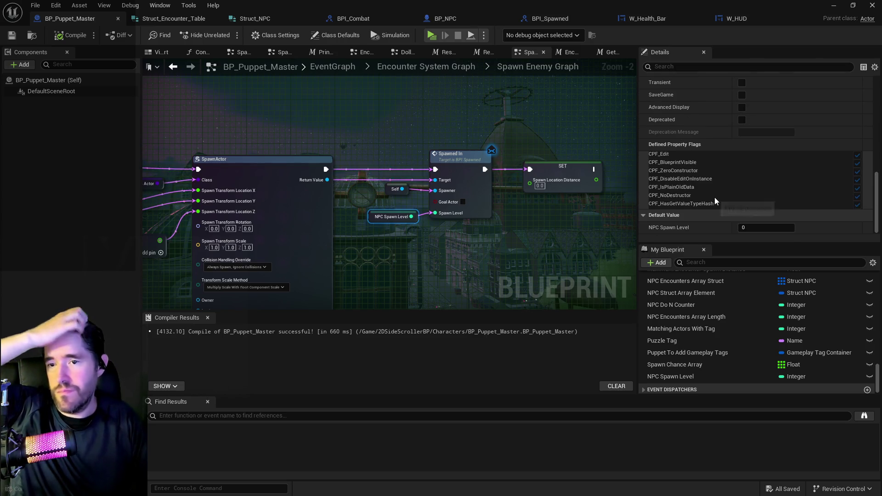
scroll(711, 302, "up", 5)
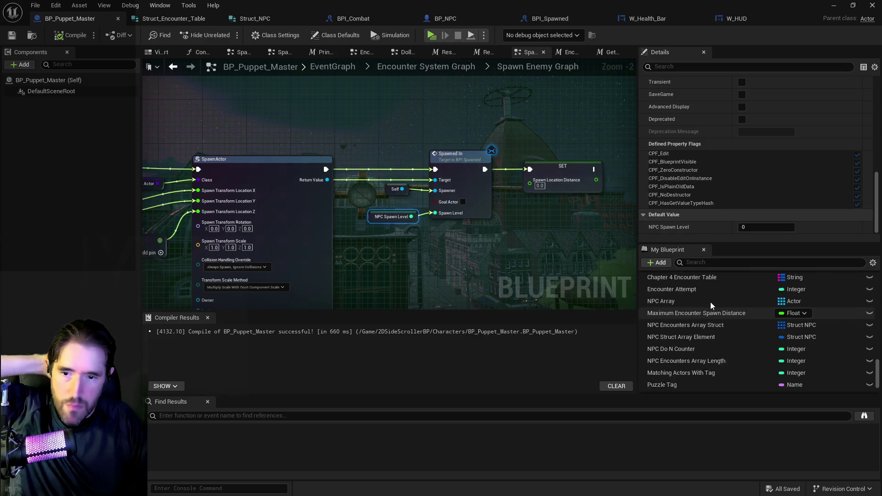
scroll(701, 294, "up", 5)
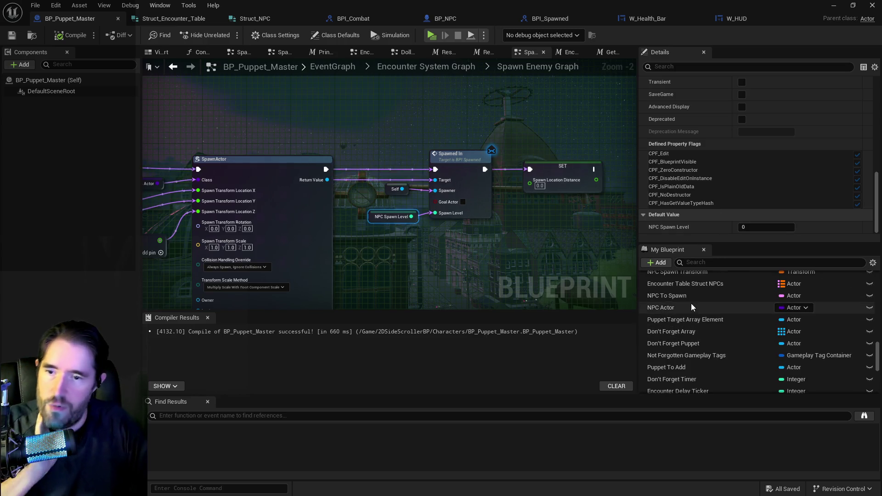
Filter variables by 'encounter' and expand Chapter 1 Encounter Table's Safari Room entry
left_click(707, 266)
type("encounter")
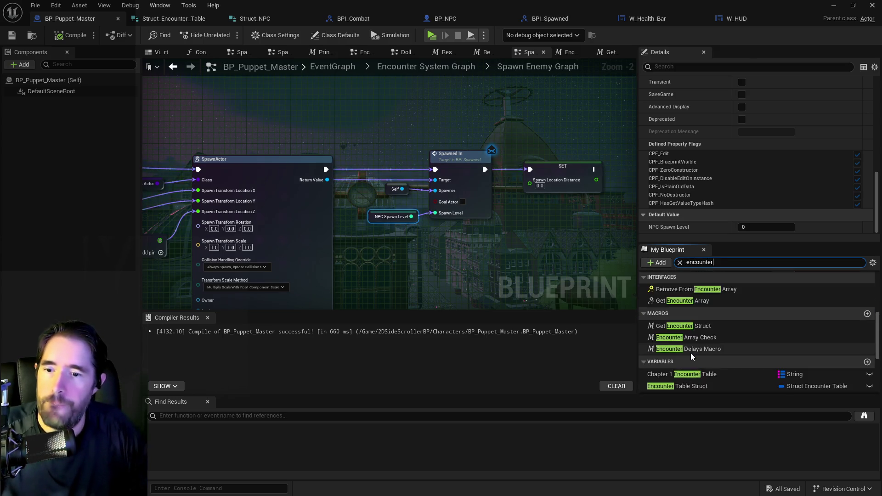
left_click(680, 315)
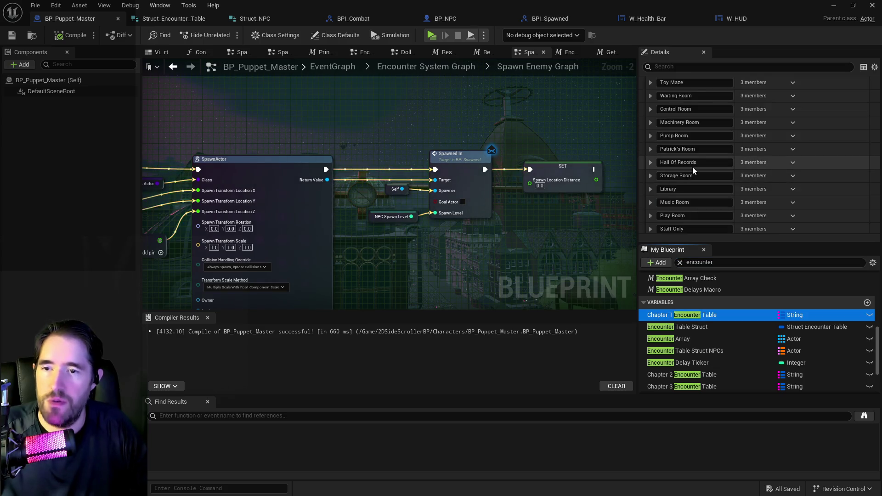
scroll(693, 167, "up", 1)
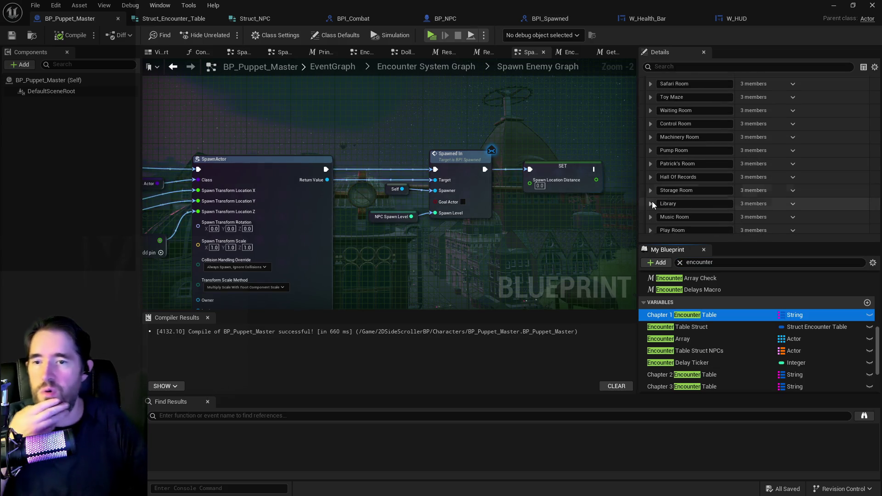
scroll(652, 201, "up", 2)
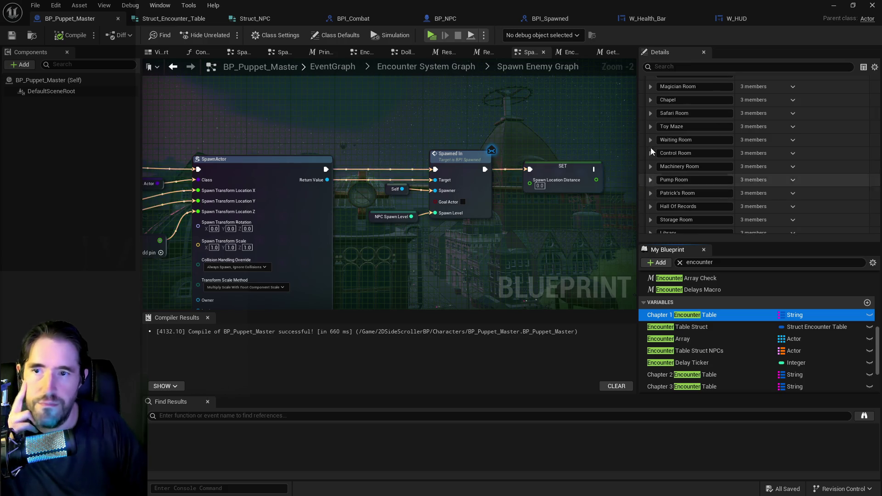
left_click(651, 113)
Give spawn table Index [0] and [1] Min Level 2, with Index [0] at Max Level 4
left_click(657, 151)
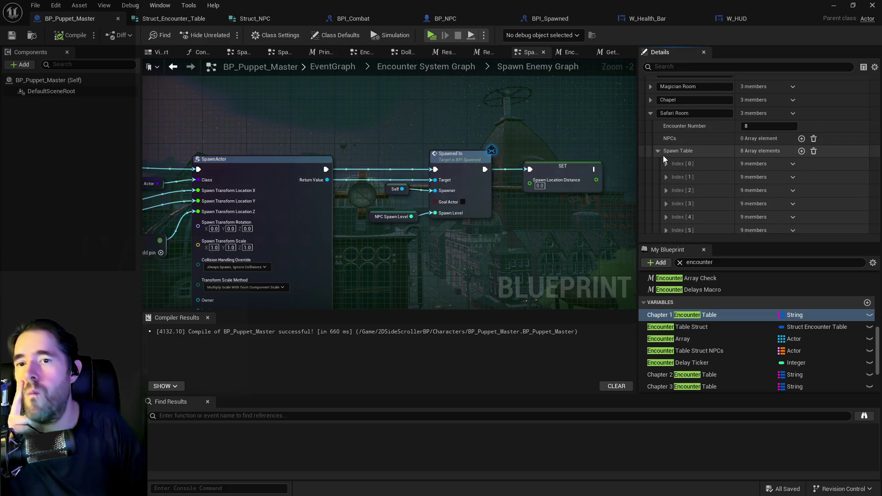
scroll(664, 155, "down", 3)
left_click(667, 121)
scroll(678, 138, "down", 2)
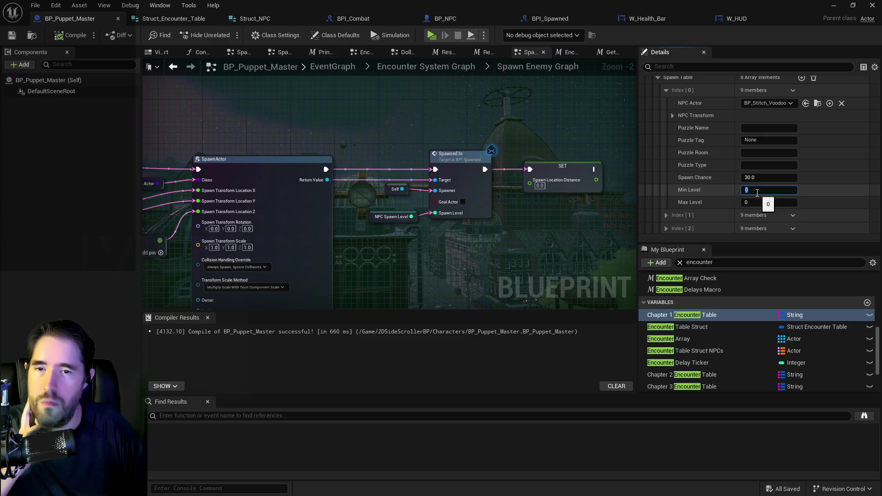
type("2")
left_click(758, 202)
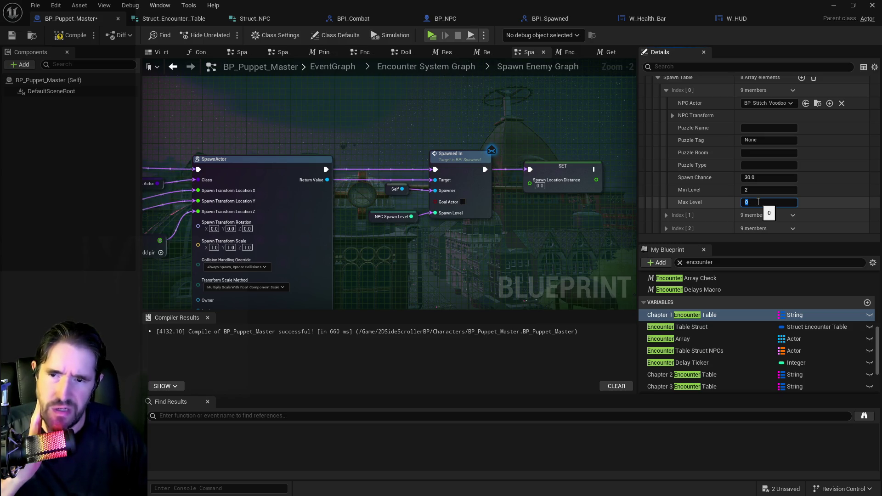
key("Return")
left_click(666, 215)
scroll(680, 211, "down", 3)
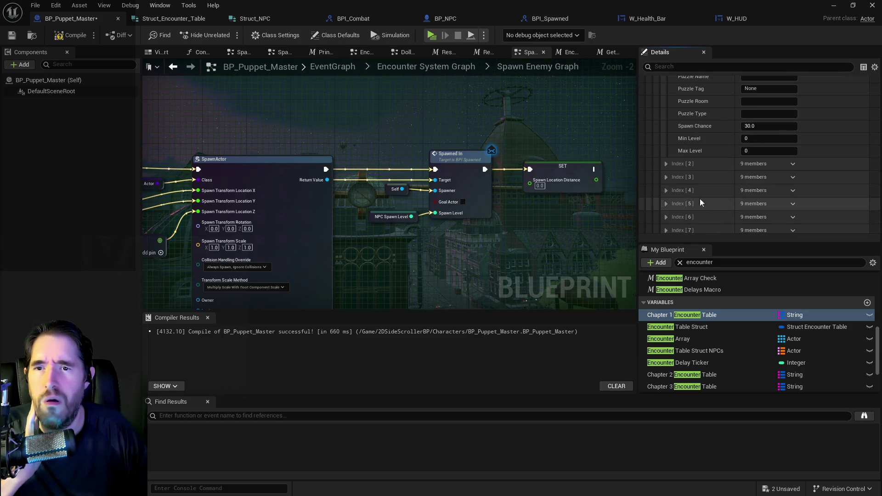
left_click(761, 140)
type("2")
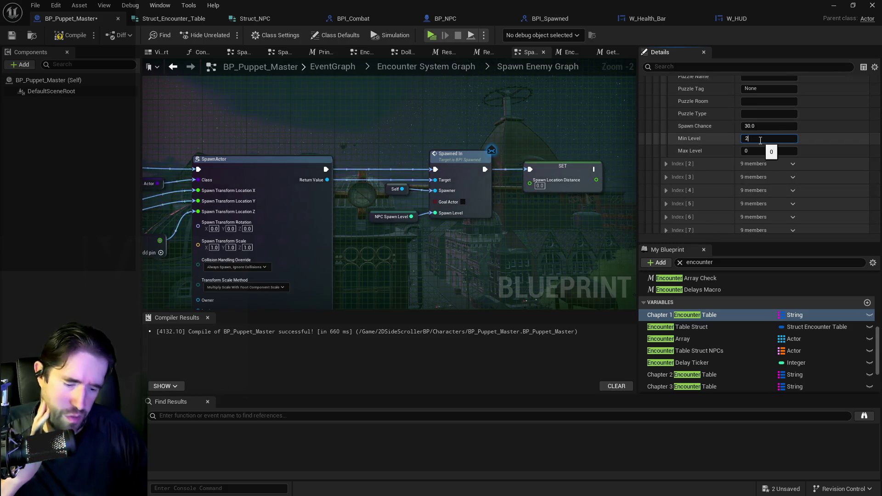
left_click(758, 152)
type("4")
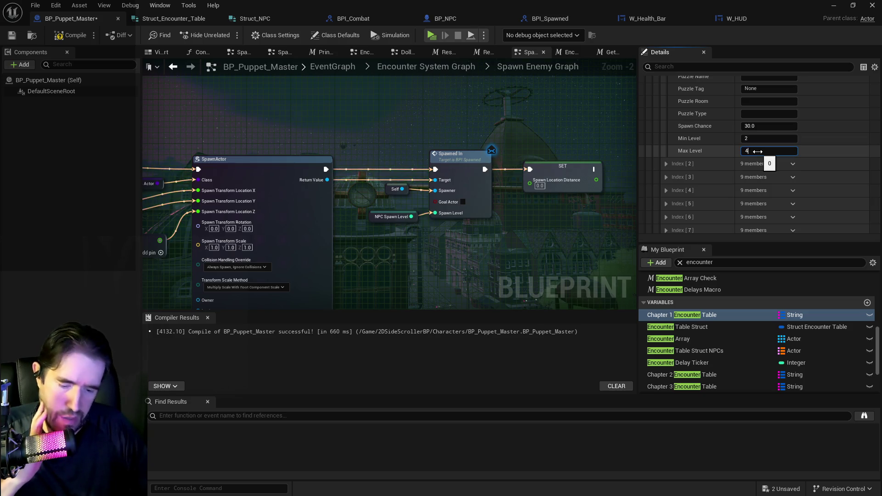
left_click(666, 164)
Give spawn entries Index [2] and [3] Min Level 2 and Max Level 4
scroll(677, 164, "down", 3)
scroll(741, 187, "down", 1)
left_click(763, 160)
left_click(747, 173)
type("4")
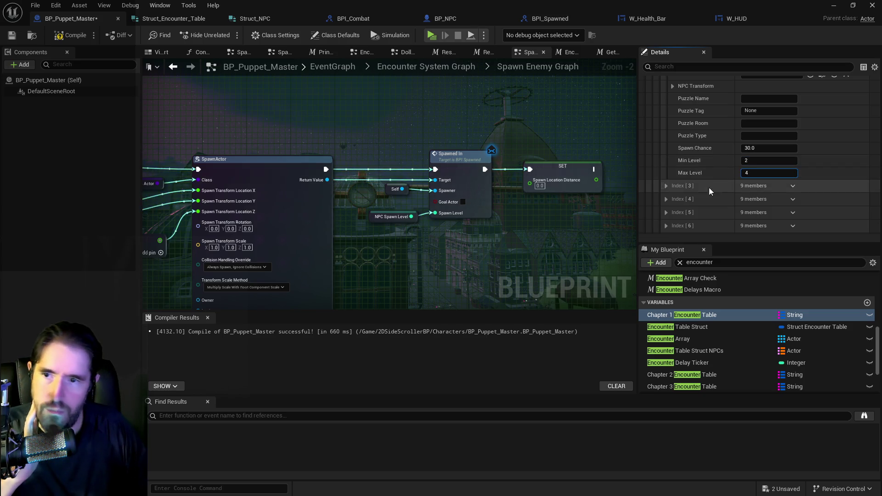
left_click(670, 185)
scroll(695, 190, "down", 4)
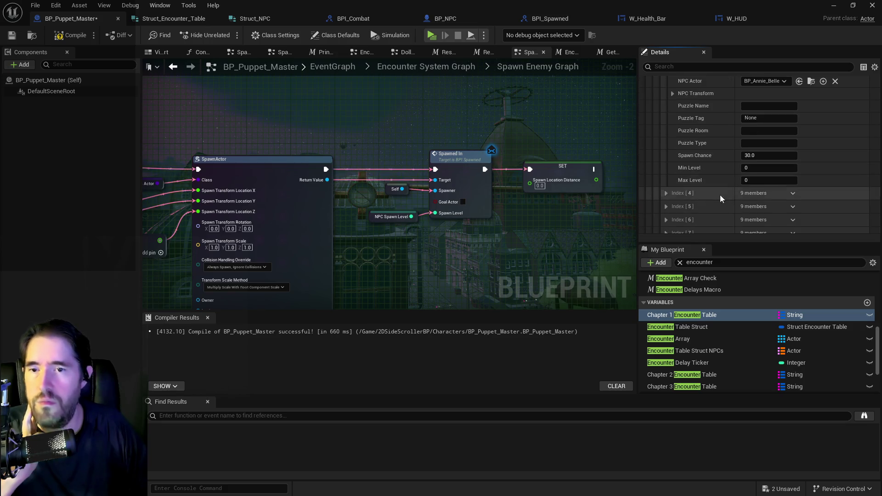
left_click(762, 170)
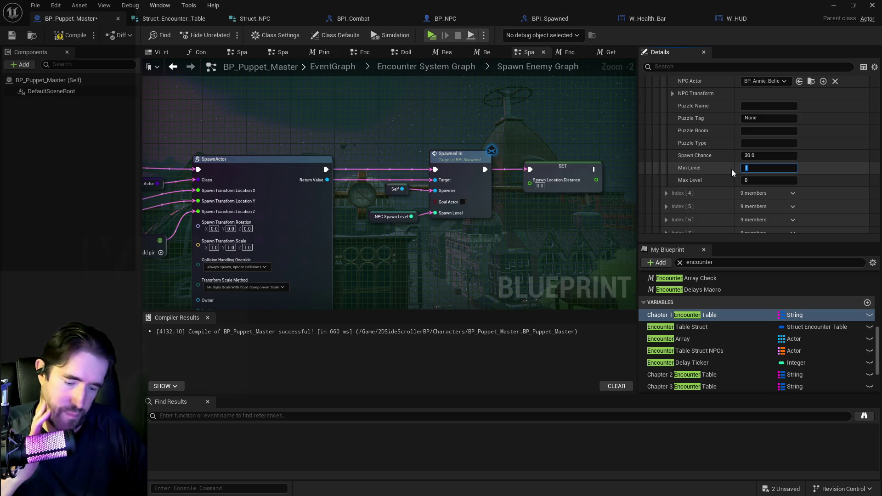
type("2")
left_click(752, 180)
type("4")
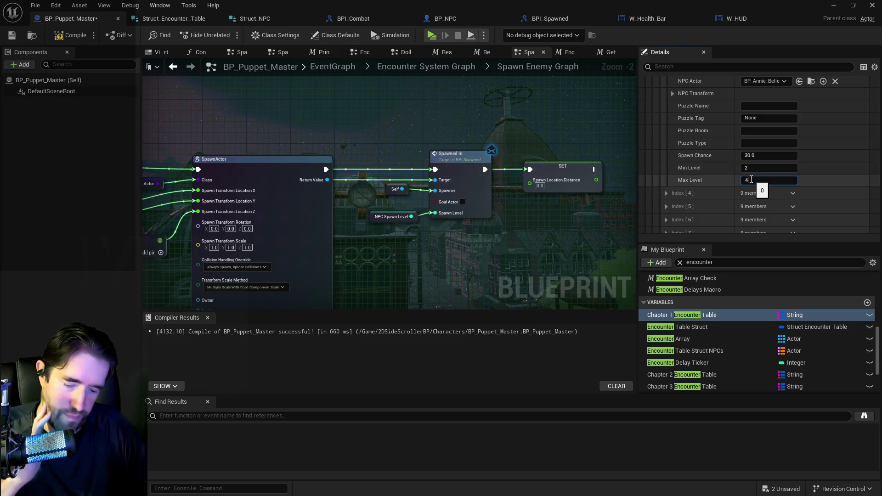
left_click(666, 194)
Give spawn entries Index [4] and [5] Min Level 3 and Max Level 5
scroll(690, 195, "down", 5)
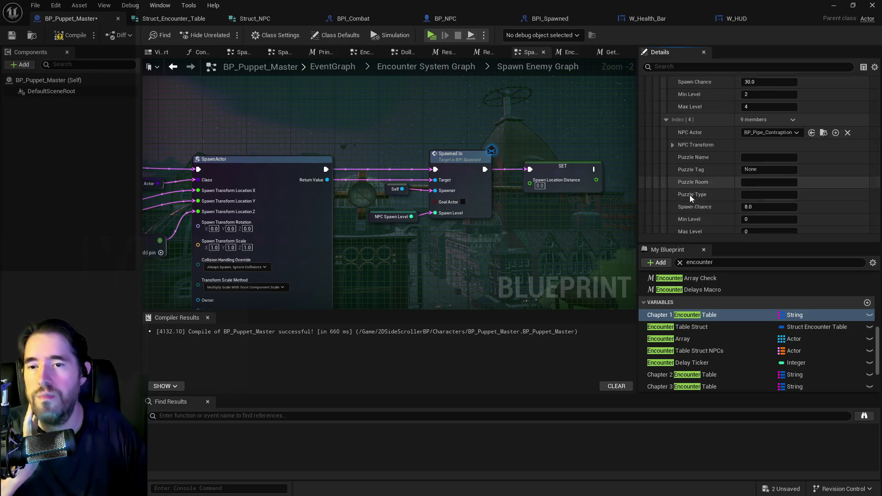
left_click(754, 177)
type("3")
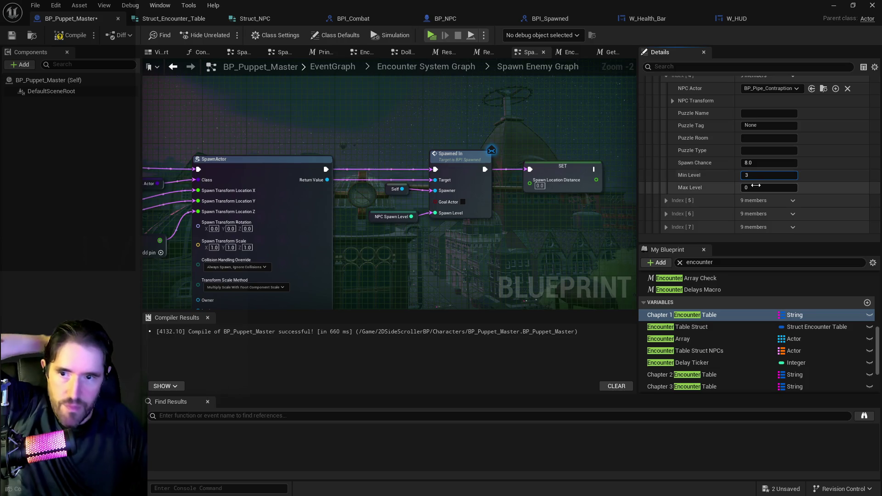
left_click(666, 200)
scroll(699, 198, "down", 5)
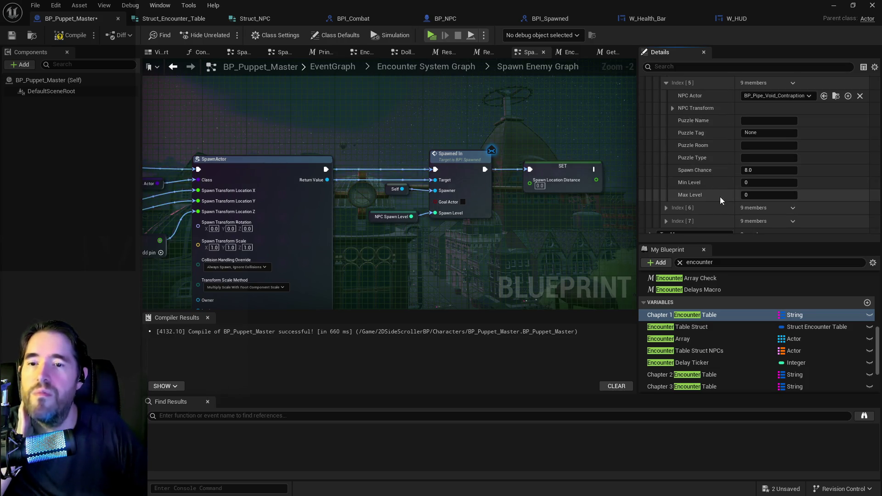
left_click(759, 183)
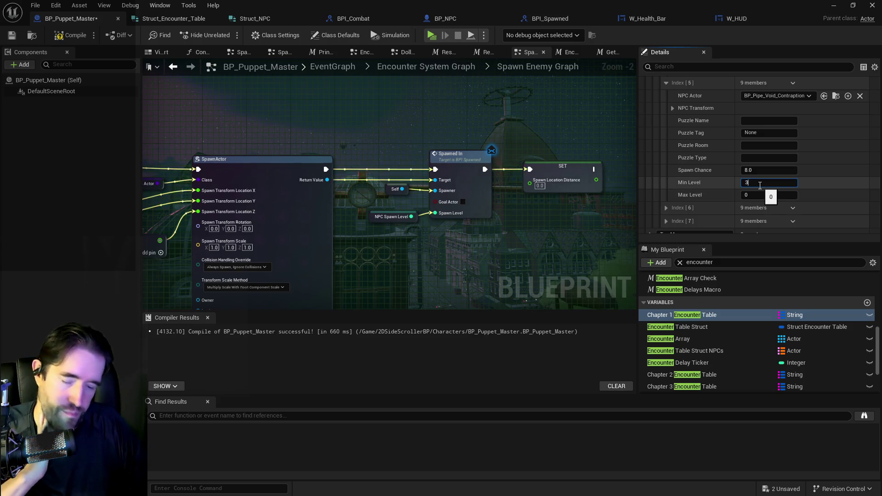
key("Return")
key("Return")
left_click(666, 208)
scroll(677, 209, "down", 3)
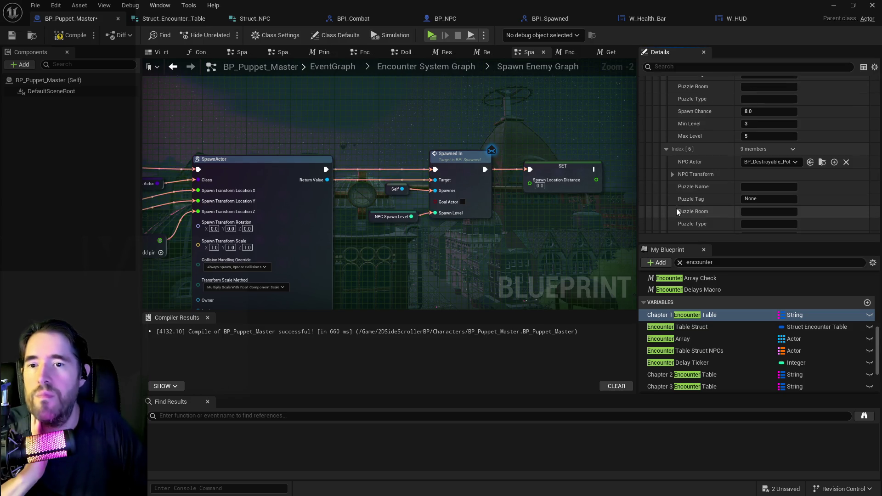
Collapse the Index [6] and [7] entries and save BP_Puppet_Master
left_click(666, 149)
left_click(666, 163)
left_click(666, 163)
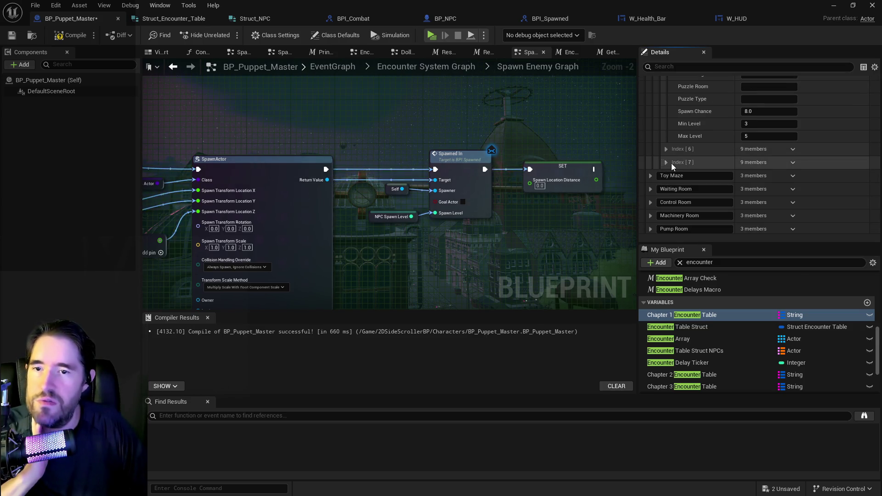
left_click(10, 37)
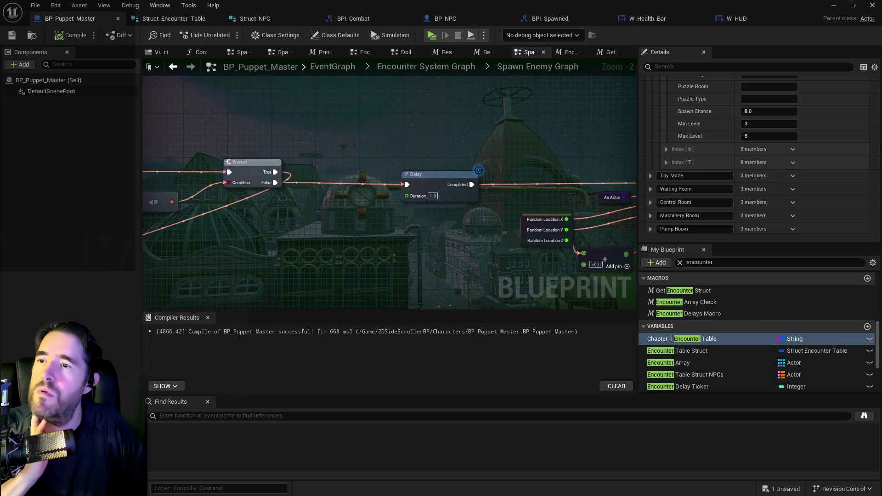
Wire Min Level and Max Level into Random Integer's Min and Max pins, removing the multiply node
scroll(406, 149, "up", 3)
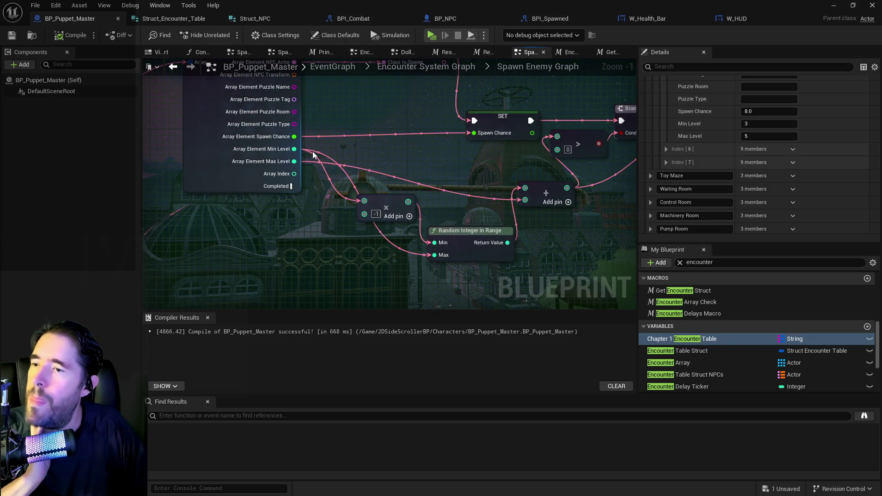
left_click_drag(294, 148, 432, 242)
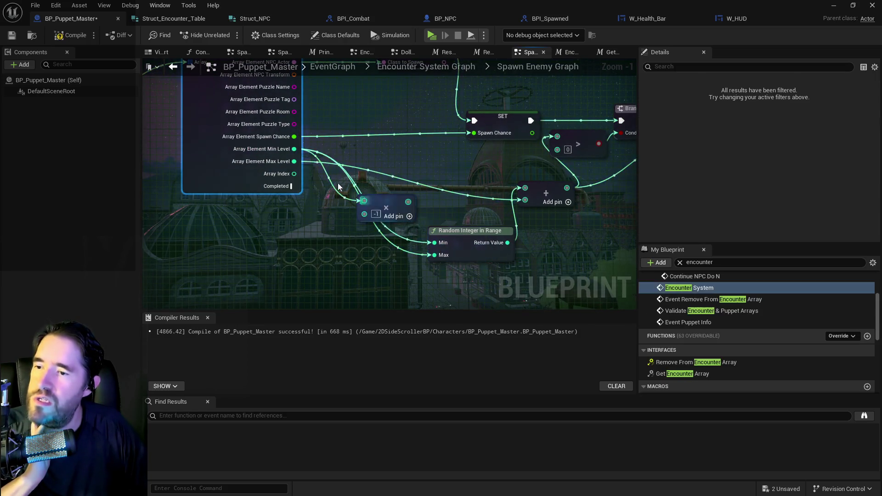
left_click_drag(294, 161, 434, 257)
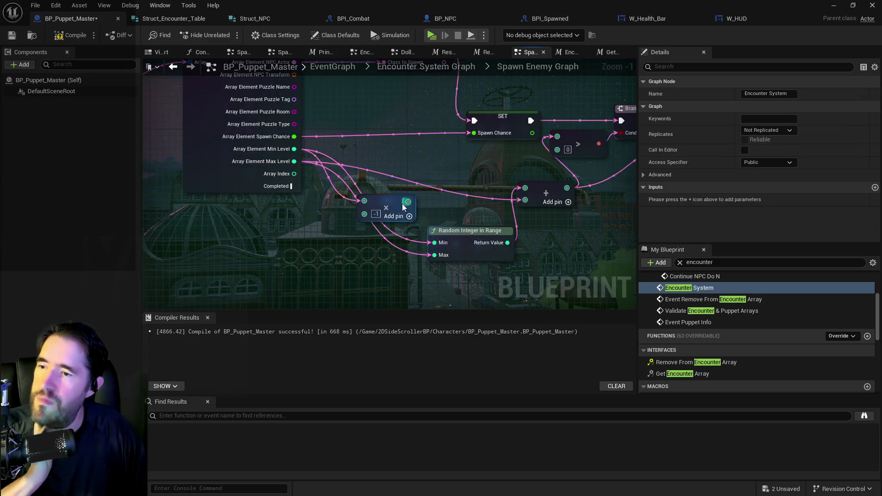
left_click(395, 200)
mouse_move(396, 201)
left_mouse_down()
mouse_move(389, 193)
mouse_move(416, 188)
mouse_move(409, 187)
left_mouse_up()
key("Delete")
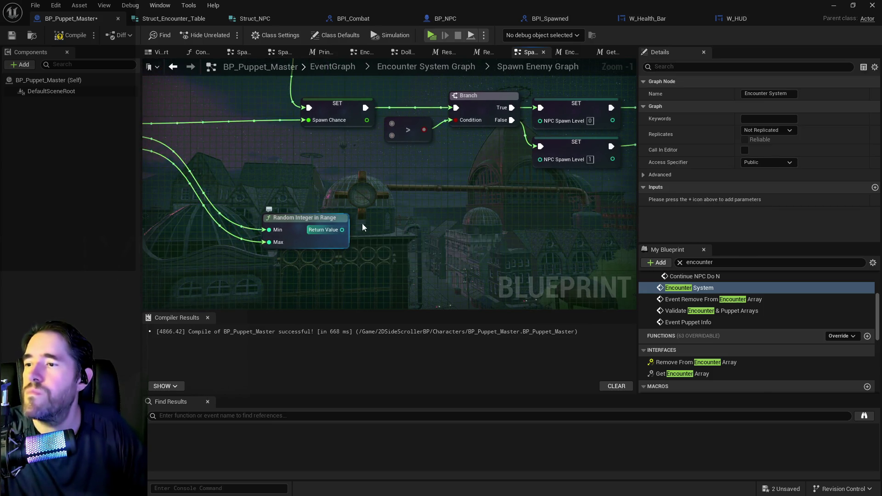
Connect Random Integer's Return Value to the SET NPC Spawn Level node
left_click(491, 124)
left_click_drag(491, 124, 327, 147)
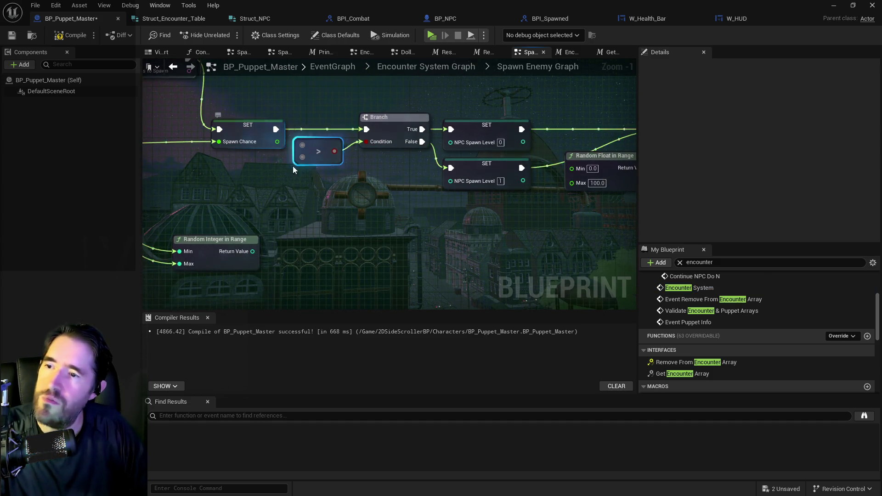
mouse_move(253, 252)
left_mouse_down()
mouse_move(320, 238)
mouse_move(450, 143)
left_mouse_up()
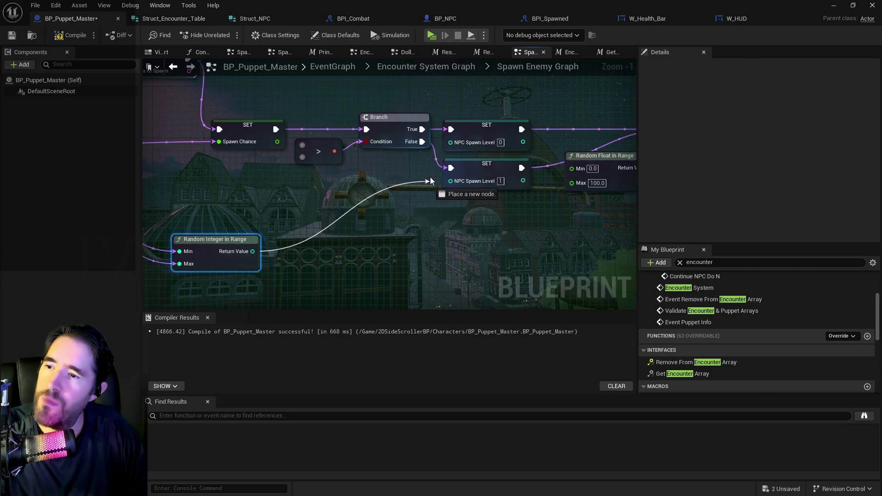
mouse_move(314, 120)
left_mouse_down()
mouse_move(209, 146)
mouse_move(322, 184)
left_mouse_up()
left_click(216, 149)
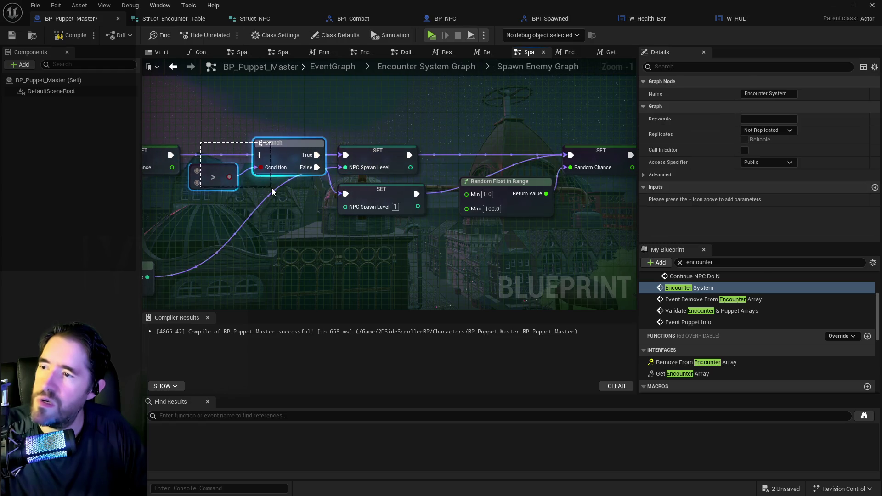
key("Delete")
left_click(368, 211)
key("Delete")
mouse_move(388, 224)
left_mouse_down()
mouse_move(318, 221)
mouse_move(345, 203)
mouse_move(545, 168)
left_mouse_up()
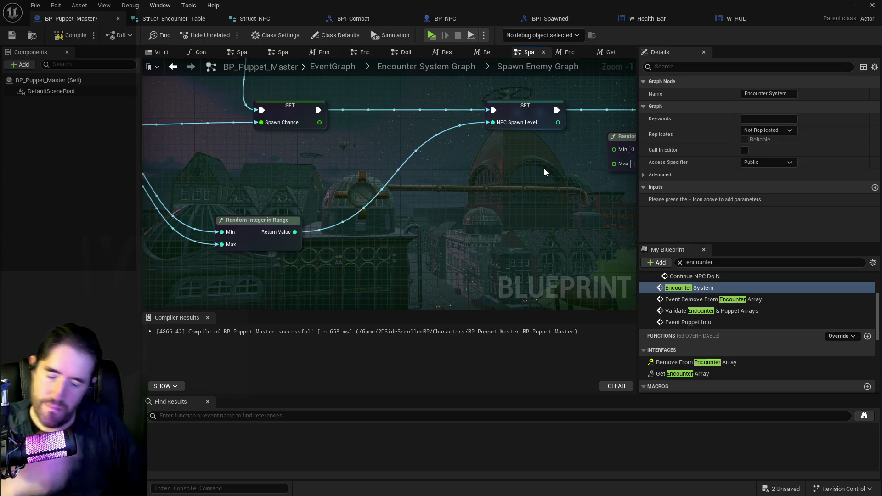
Restore the accidentally deleted Branch, compare and SET nodes, and wire the random level into the > comparison
key("ctrl+z")
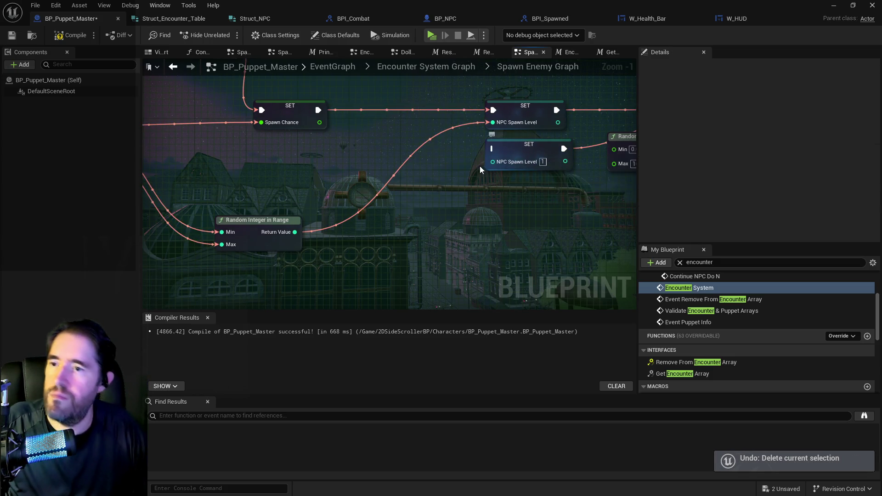
key("ctrl+z")
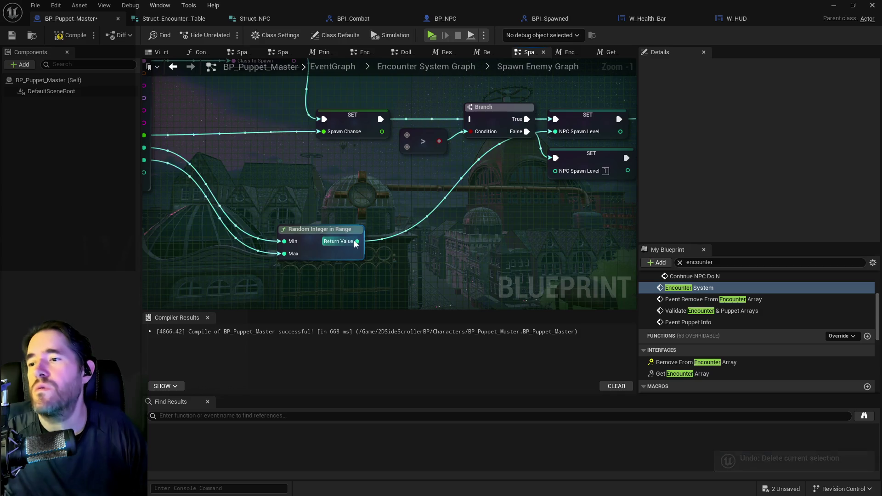
left_click_drag(357, 241, 406, 133)
left_click(435, 165)
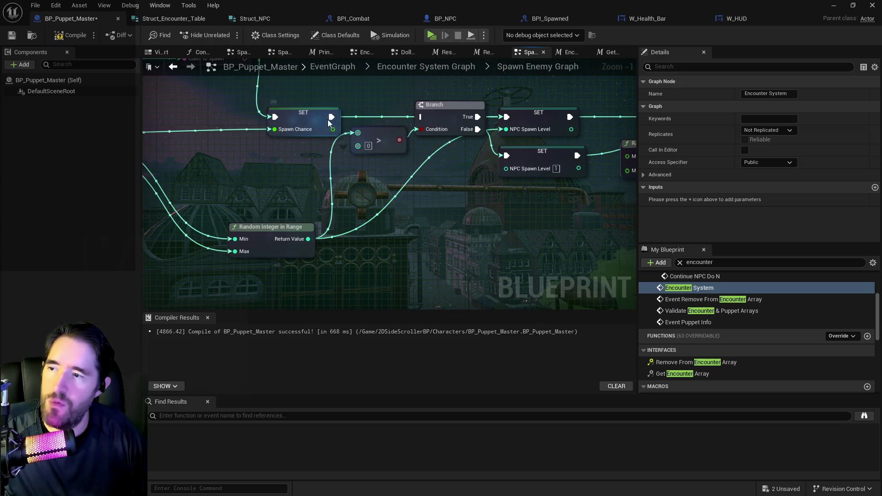
Compile and save BP_Puppet_Master
left_click(301, 121)
left_click_drag(449, 142, 329, 151)
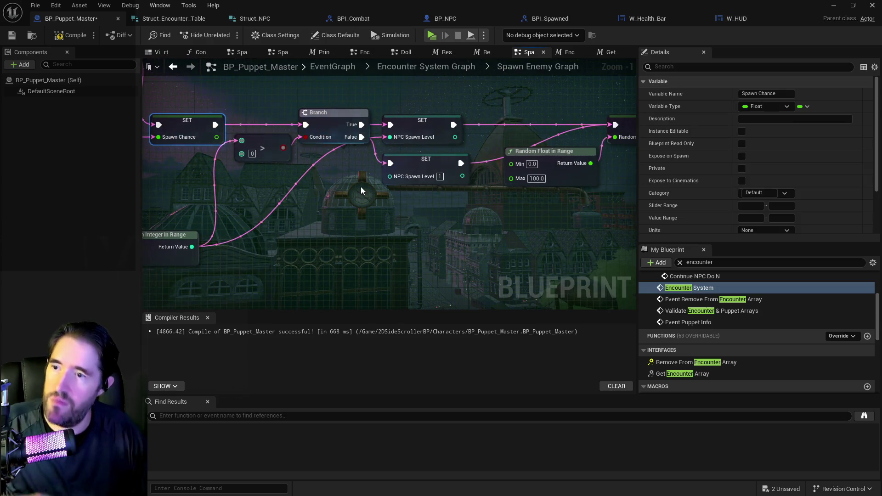
left_click_drag(377, 194, 185, 190)
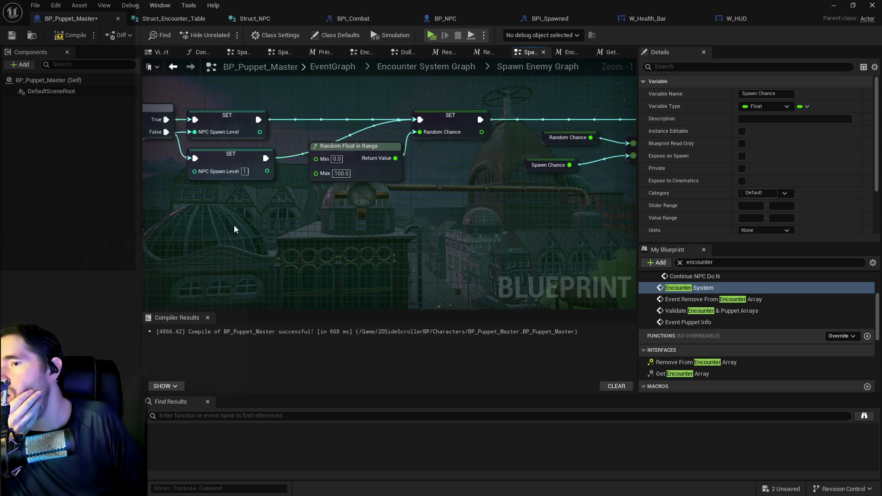
left_click(71, 37)
key("ctrl+s")
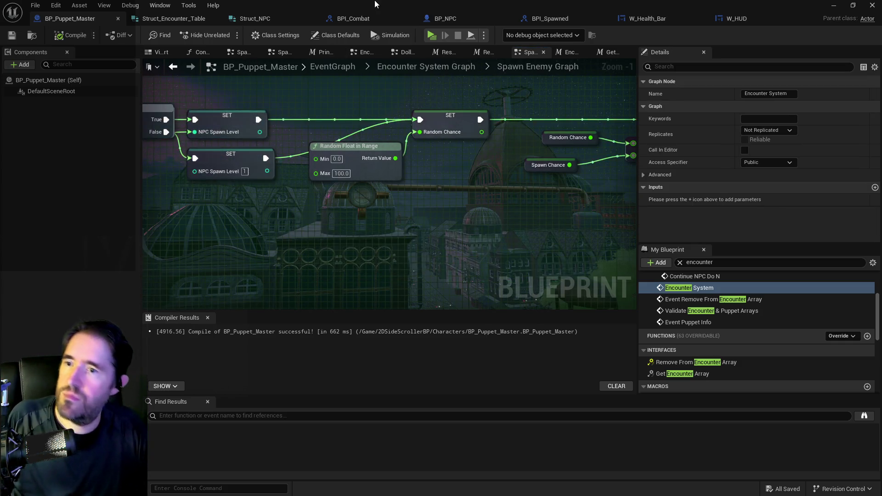
Shrink the Blueprint editor to show the level and briefly open the tarot card deck in game
double_click(374, 5)
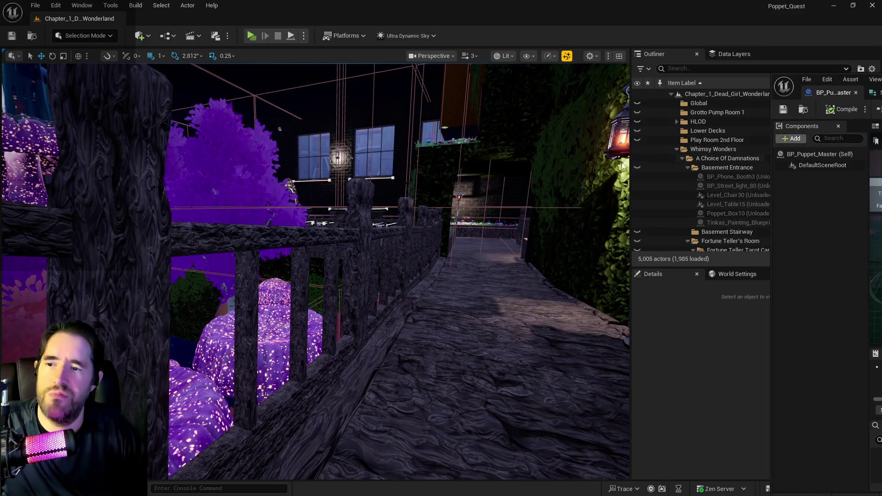
mouse_move(623, 167)
left_mouse_down()
mouse_move(455, 138)
mouse_move(287, 70)
left_mouse_up()
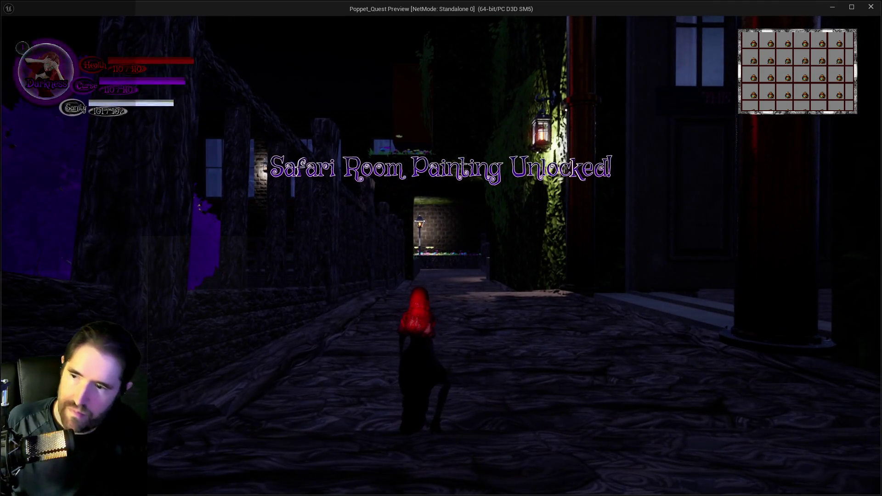
key("Tab")
key("Escape")
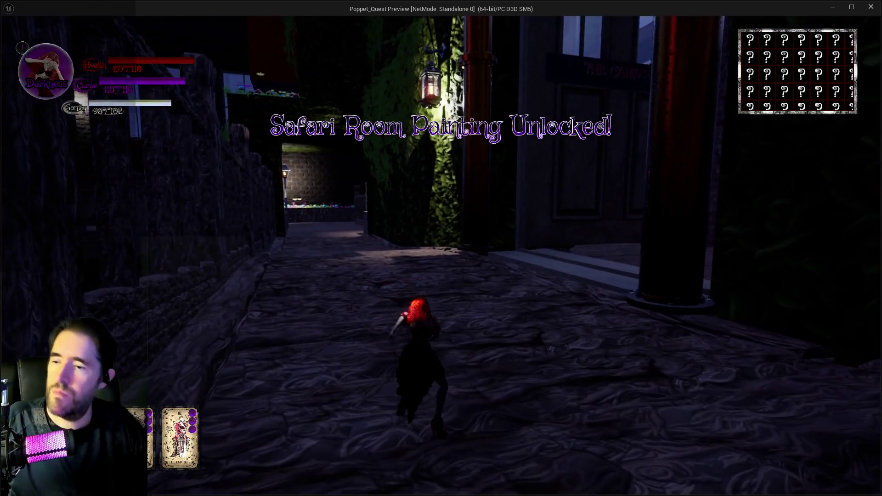
Advance up the alley swinging the hammer, switching to Light and then Darkness form to reveal the portal
key("w")
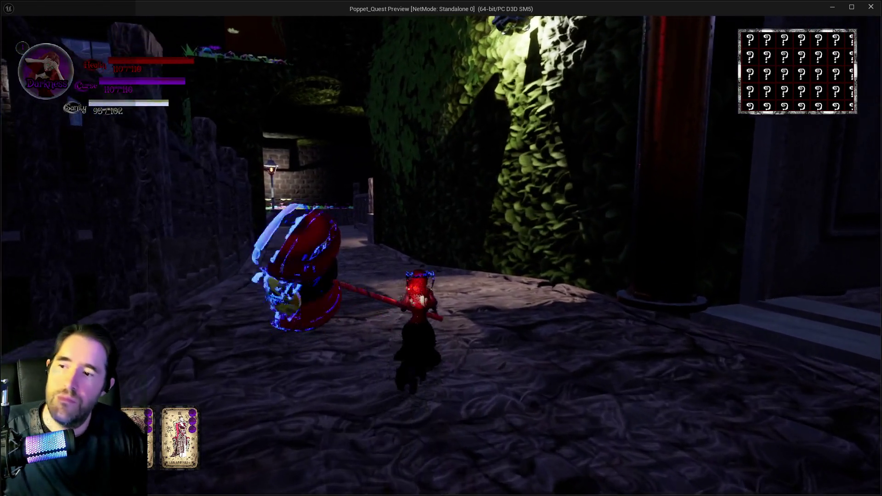
key("q")
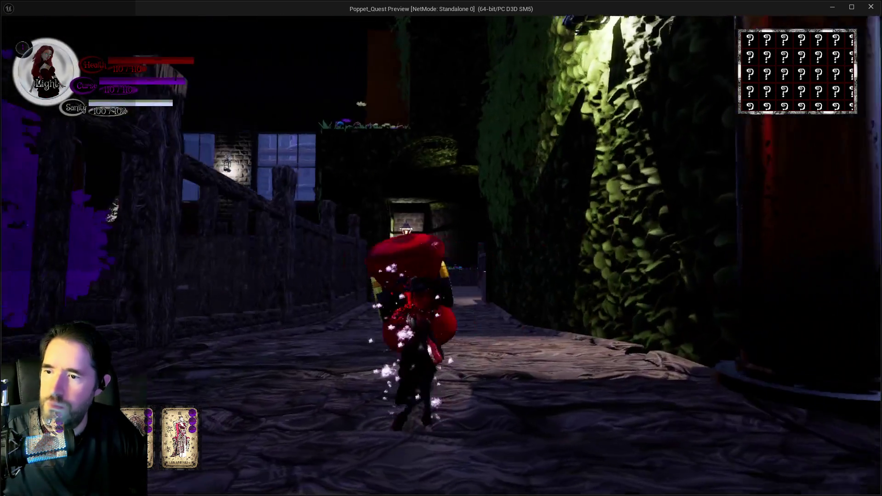
key("w")
key("space")
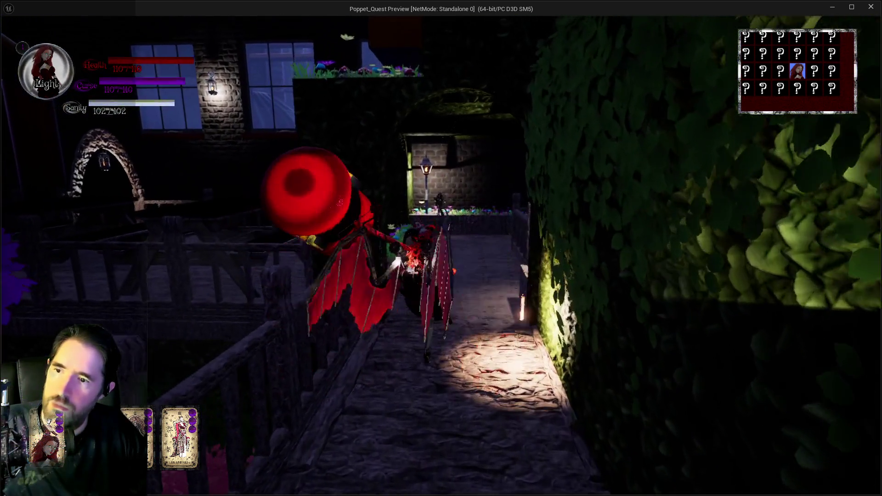
key("q")
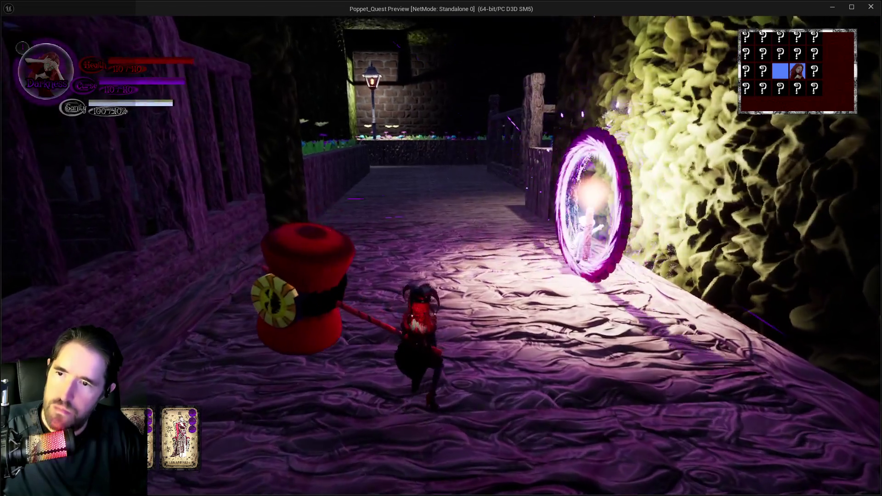
key("w")
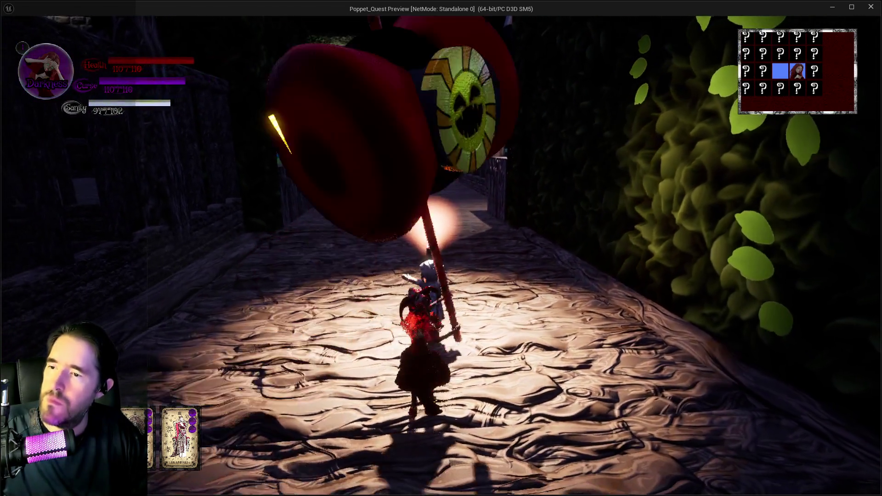
key("w")
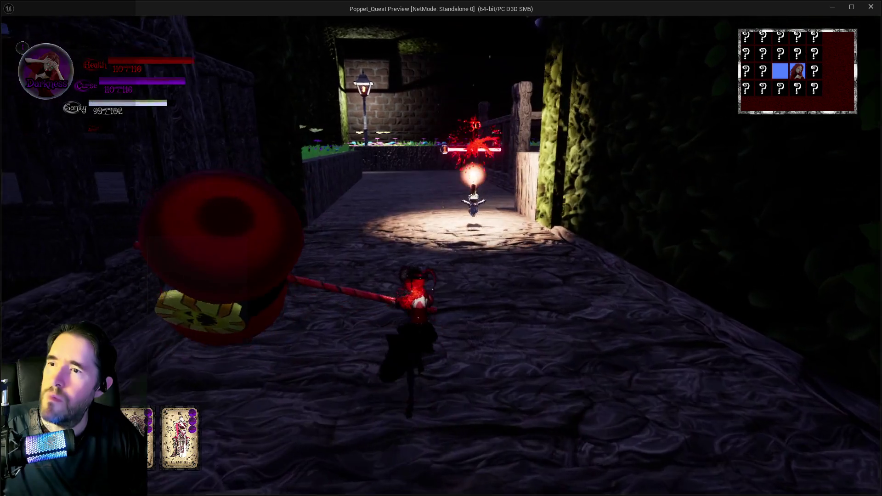
Keep fighting along the path between Light and Darkness forms, then stop the play-in-editor session
key("q")
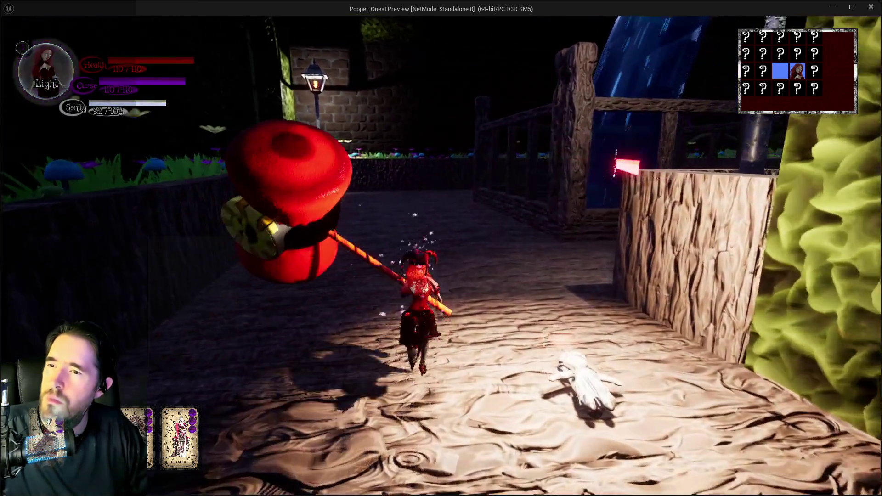
key("w")
key("w")
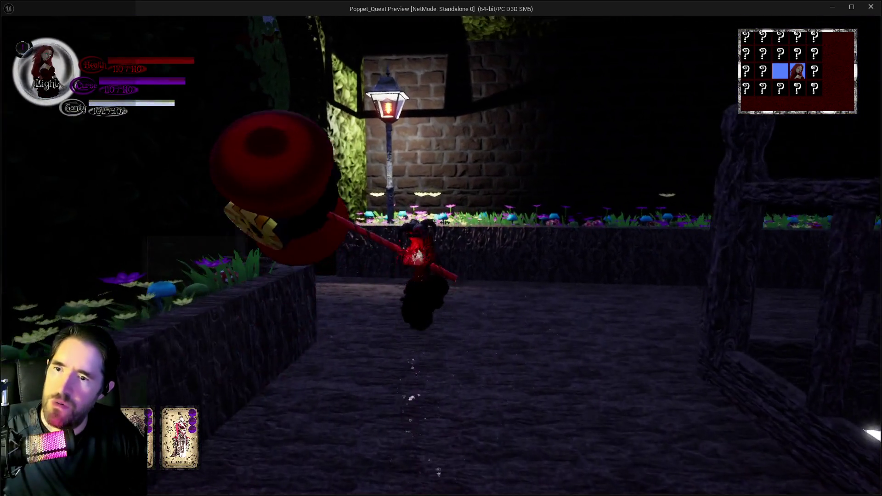
key("q")
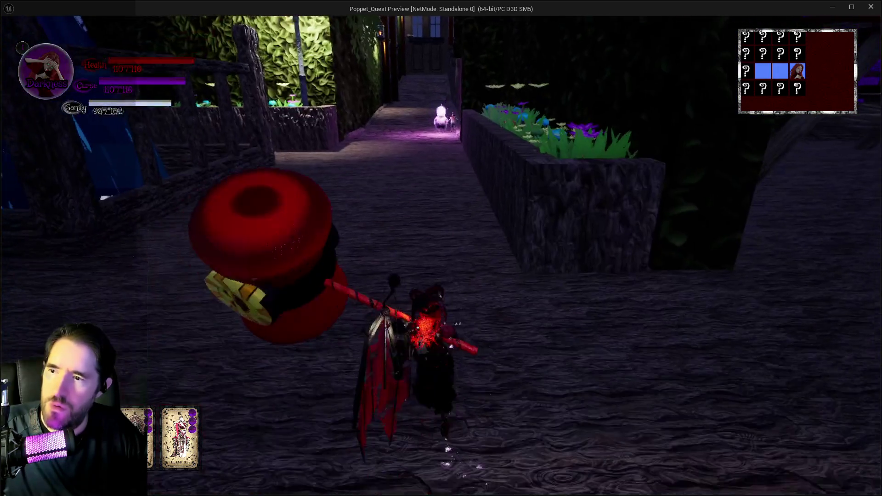
key("q")
key("w")
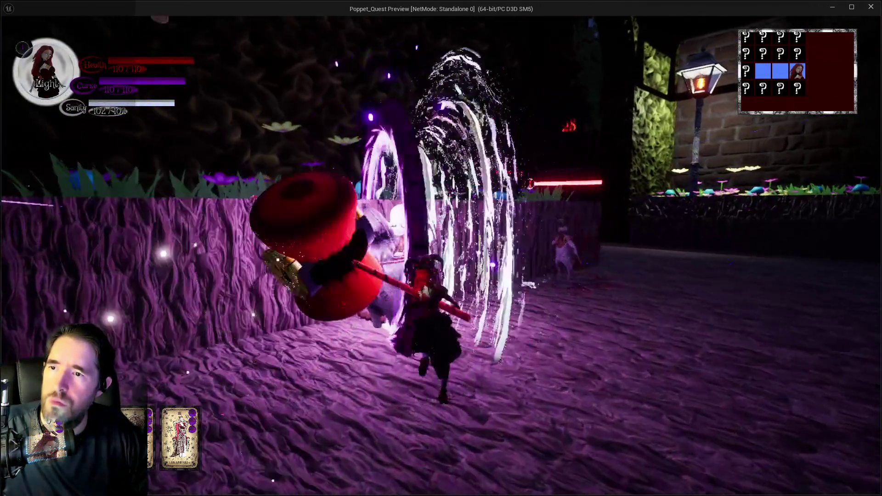
key("alt+Tab")
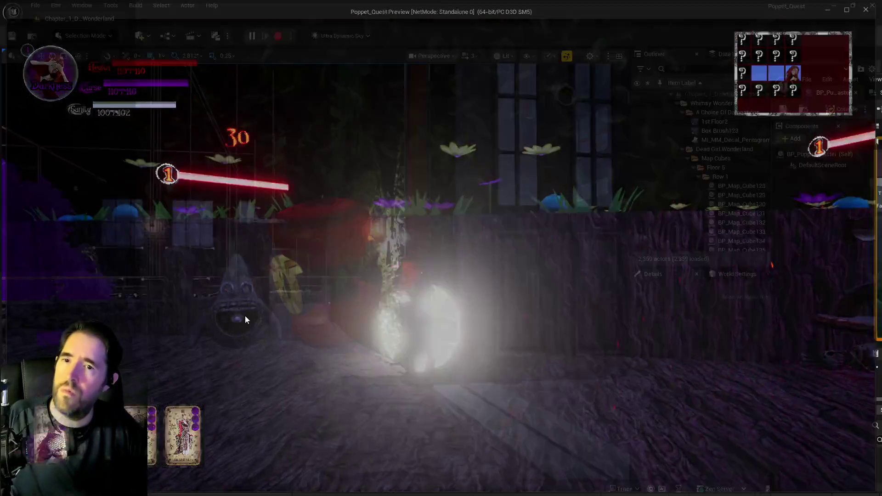
key("Escape")
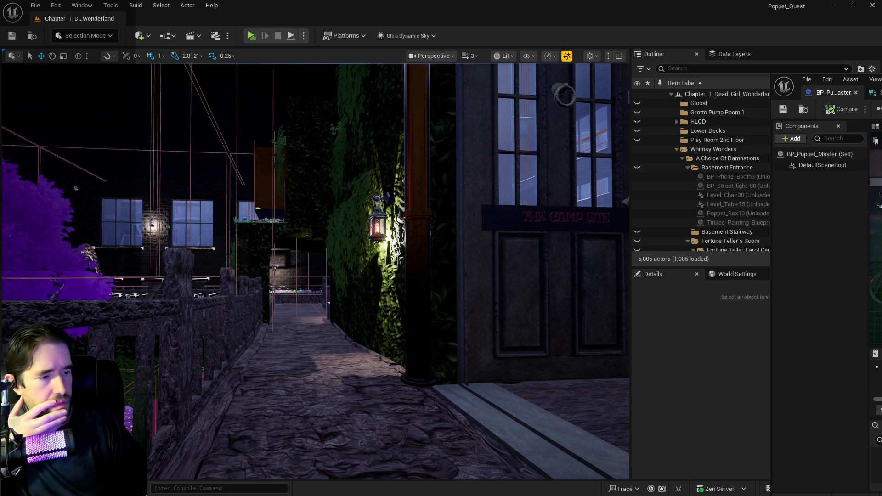
Add a Print String node to the spawn loop, wired before SET Spawn Chance
key("alt+Tab")
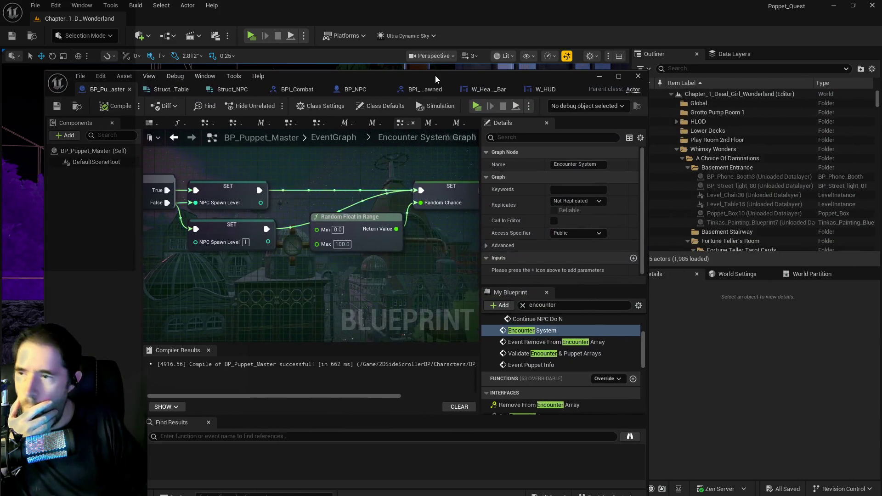
mouse_move(509, 191)
left_mouse_down()
mouse_move(335, 144)
mouse_move(331, 211)
mouse_move(307, 243)
left_mouse_up()
right_click(307, 244)
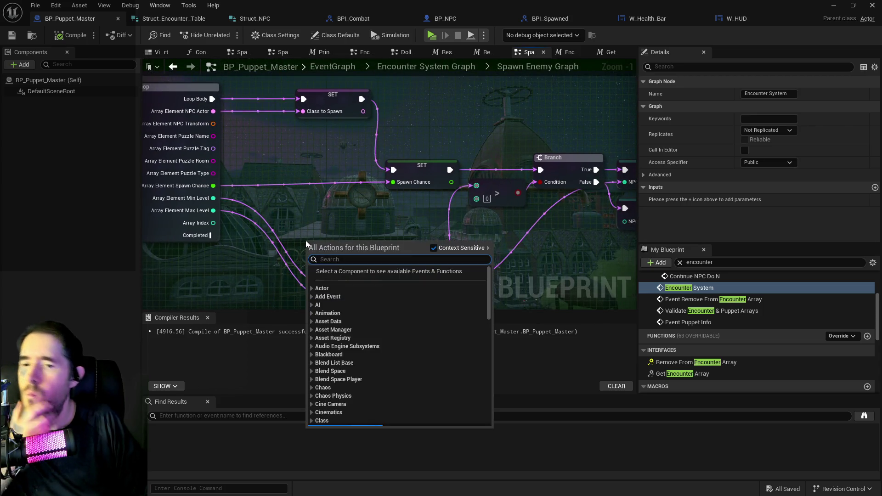
left_click(678, 263)
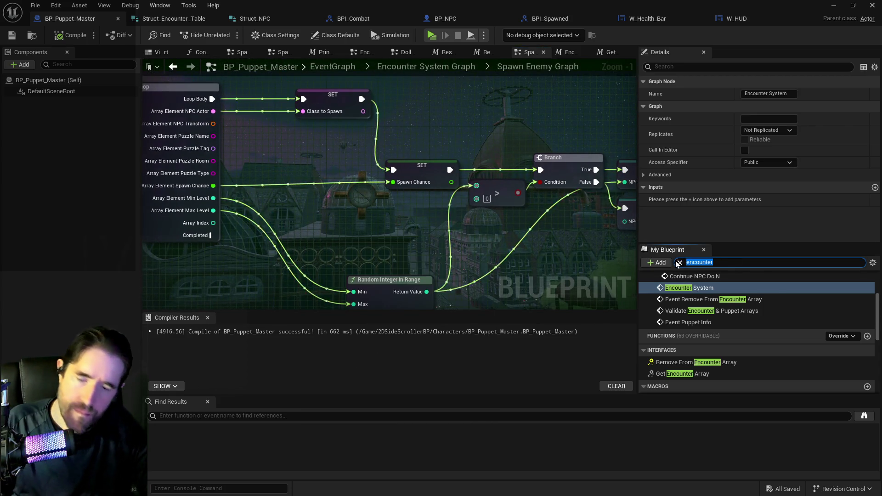
type("print")
left_click(656, 317)
mouse_move(656, 318)
left_mouse_down()
mouse_move(287, 192)
mouse_move(282, 174)
left_mouse_up()
mouse_move(362, 99)
left_mouse_down()
mouse_move(294, 197)
mouse_move(207, 220)
mouse_move(220, 206)
mouse_move(286, 203)
left_mouse_up()
left_click(338, 194)
left_click_drag(341, 189, 393, 169)
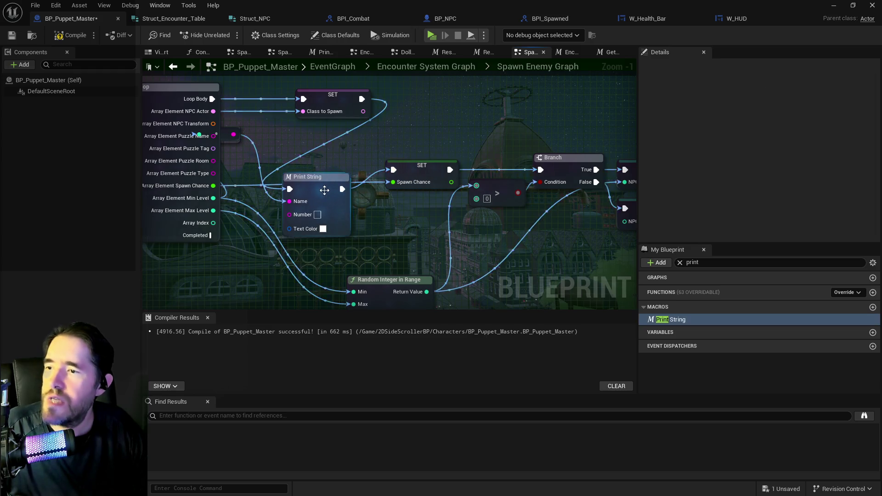
Paste a second Print String chained after the first, printing Array Element Min Level
left_click(334, 197)
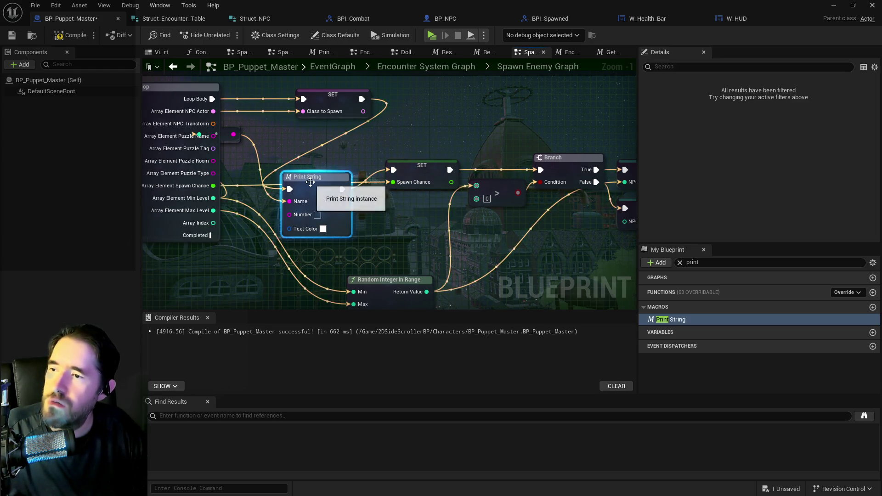
key("ctrl+c")
key("ctrl+v")
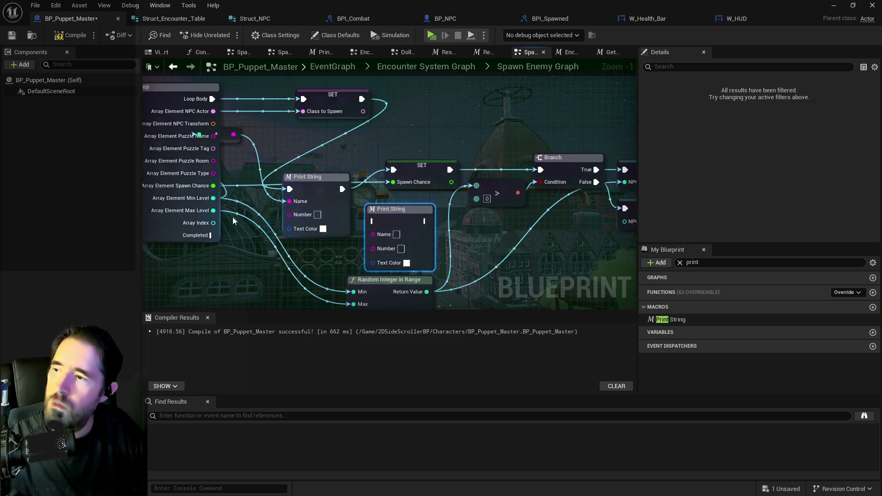
mouse_move(214, 211)
left_mouse_down()
mouse_move(358, 222)
mouse_move(380, 233)
left_mouse_up()
left_click(317, 177)
left_click_drag(343, 189, 374, 221)
mouse_move(214, 198)
left_mouse_down()
mouse_move(375, 243)
mouse_move(373, 233)
left_mouse_up()
left_click(407, 262)
Paste a third Print String with yellow text, chain it after the second, and compile
key("ctrl+v")
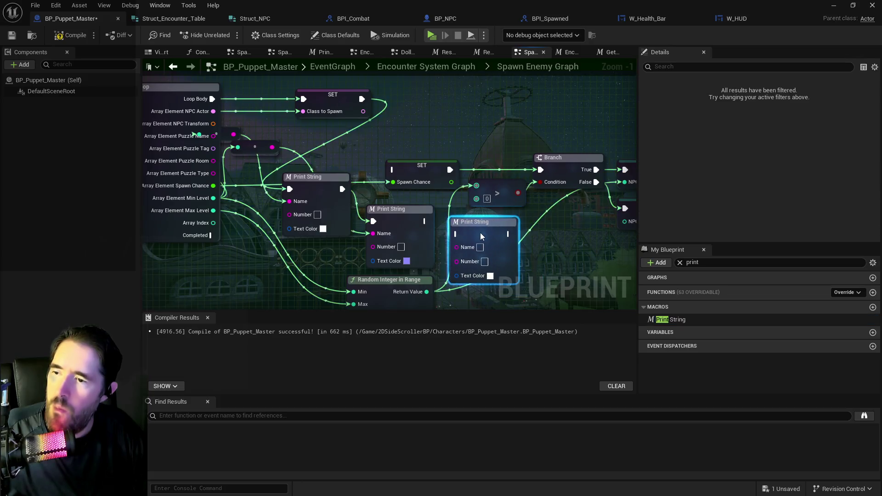
left_click_drag(485, 235, 447, 236)
mouse_move(388, 276)
left_mouse_down()
mouse_move(389, 237)
mouse_move(411, 230)
mouse_move(432, 207)
left_mouse_up()
left_click(465, 235)
left_click_drag(508, 305, 548, 336)
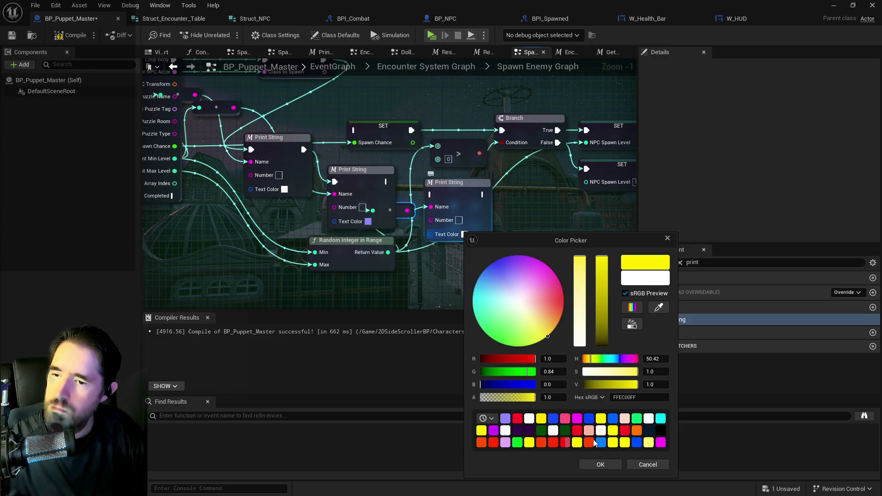
left_click(599, 465)
mouse_move(387, 182)
left_mouse_down()
mouse_move(450, 195)
mouse_move(431, 195)
left_mouse_up()
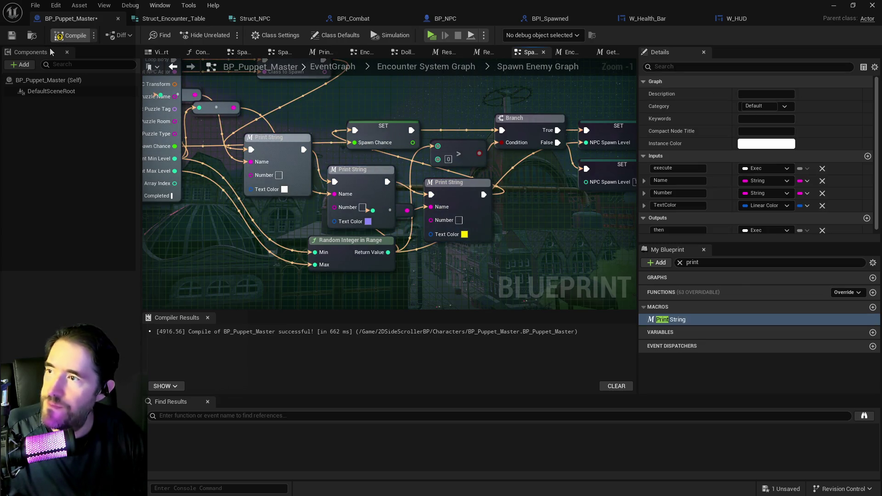
left_click(69, 35)
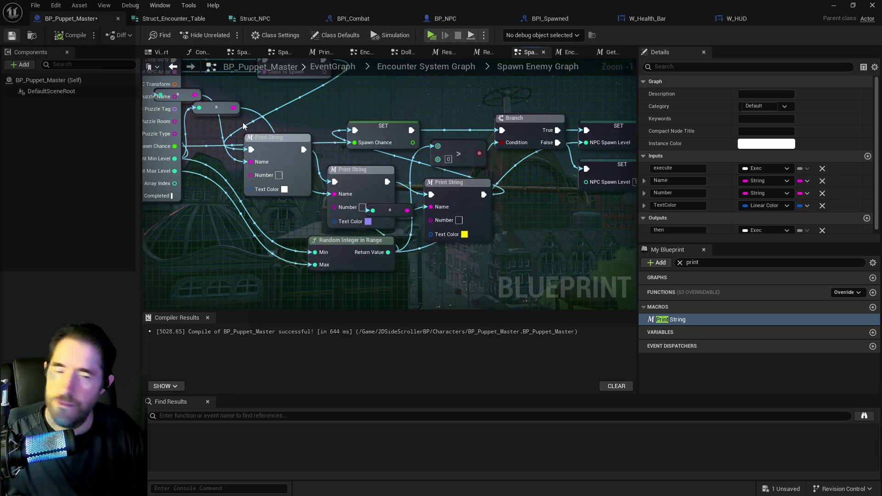
Save the Blueprint, start Play, and run down the alley through the purple portal
key("ctrl+s")
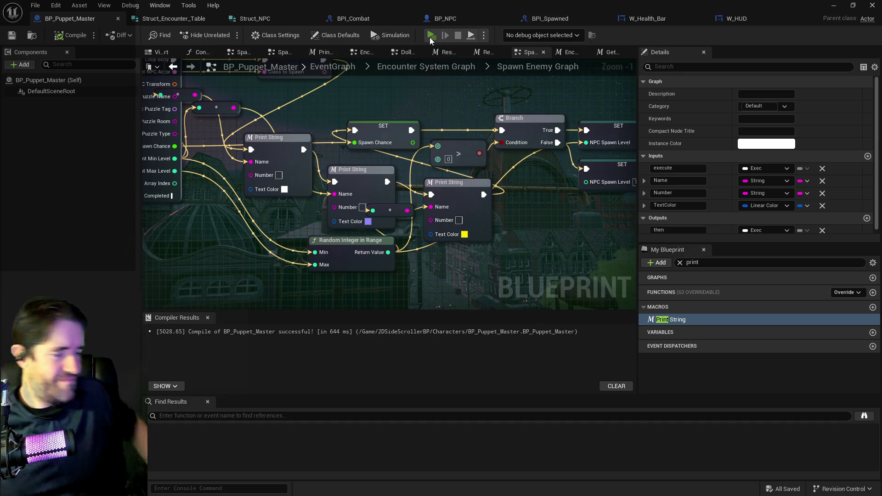
left_click(431, 38)
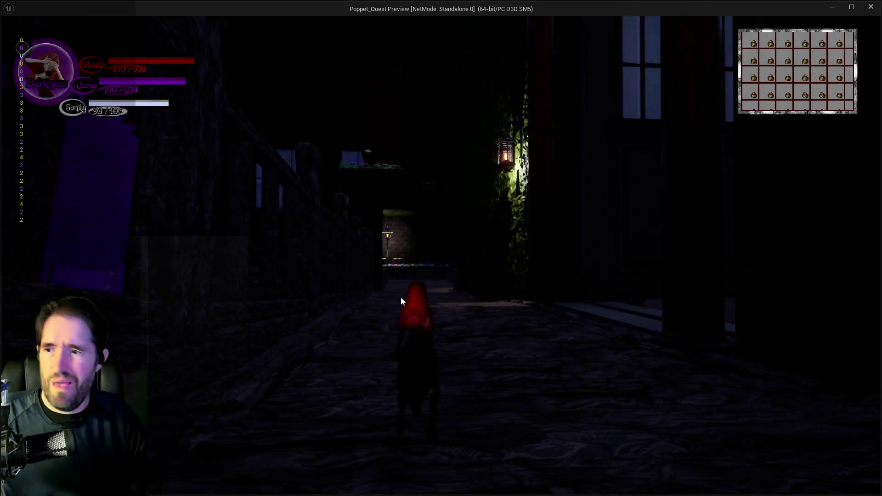
key("w")
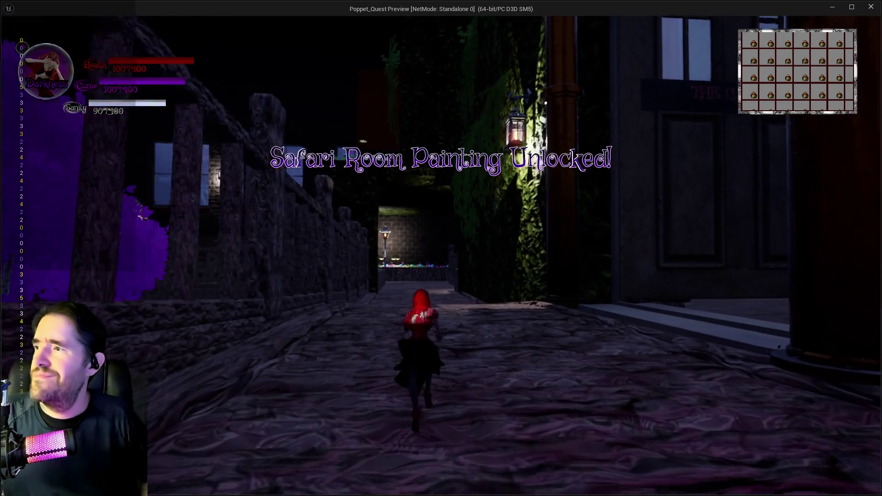
key("w")
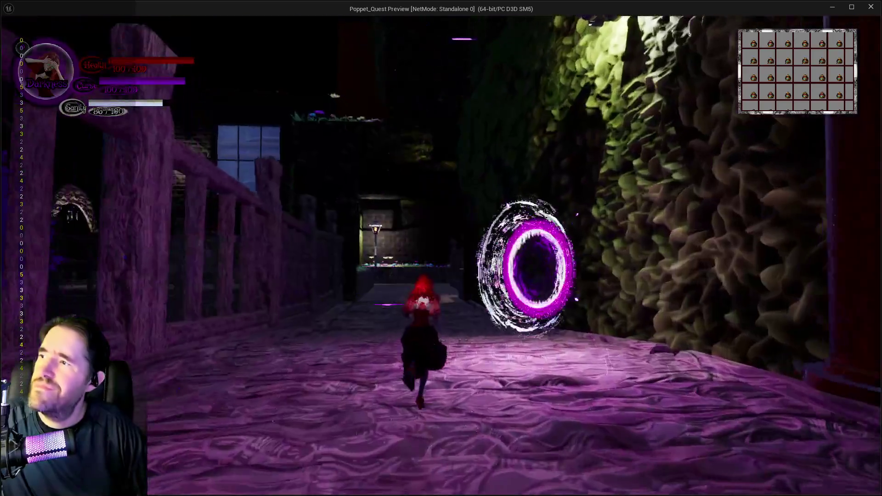
key("w")
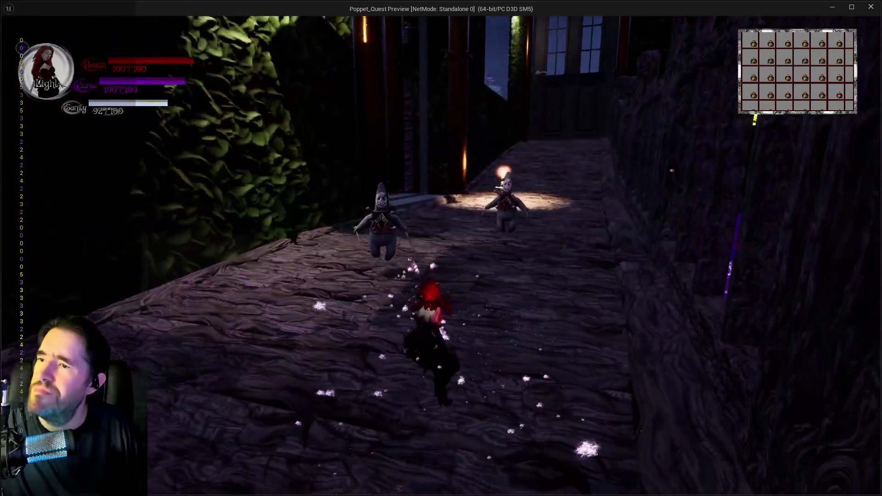
key("w")
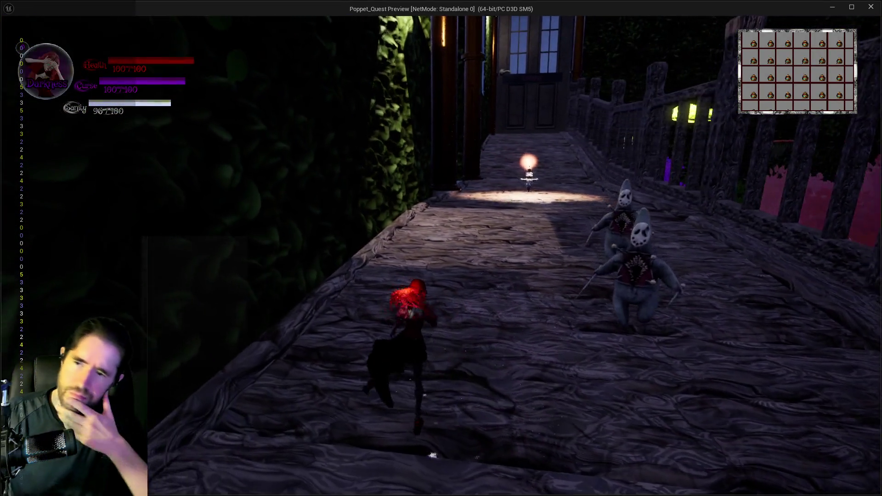
key("w")
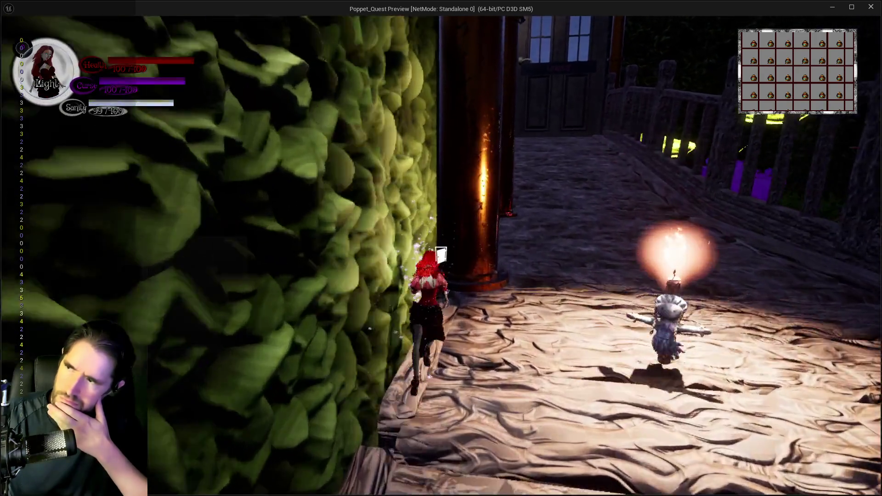
Run along the walkway past the lantern doll to spawn enemies, then close the crash report unsent
key("w")
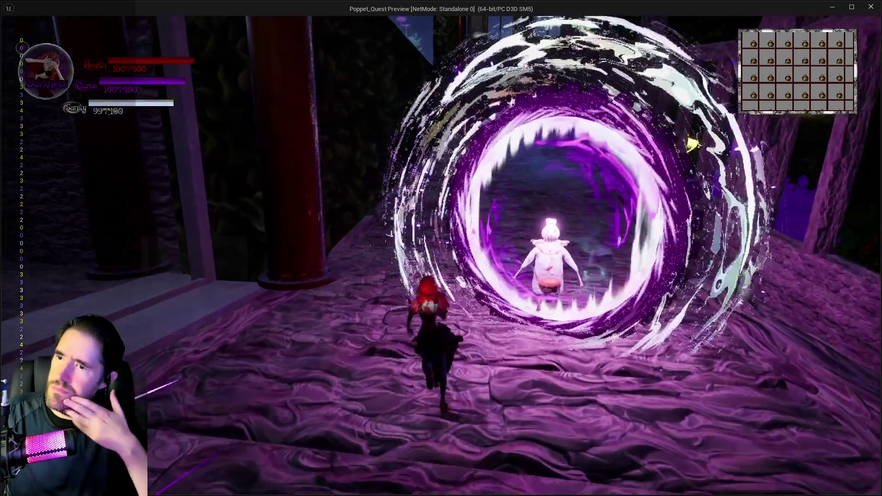
key("w")
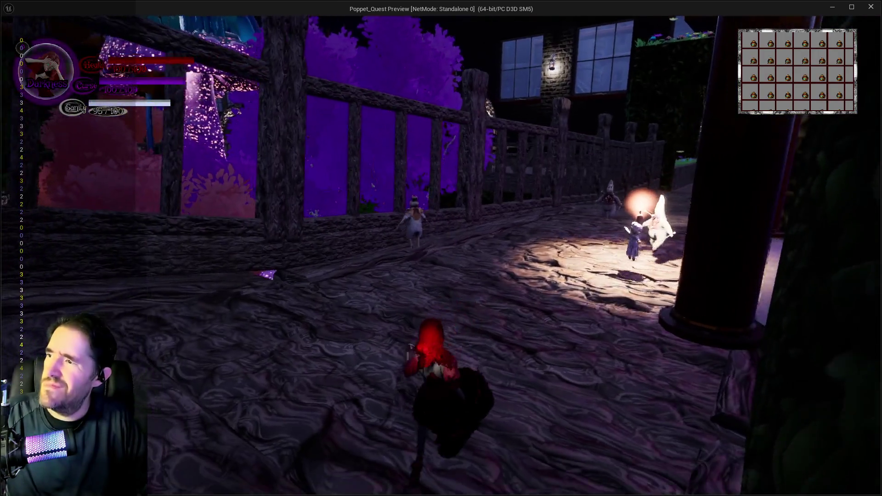
key("w")
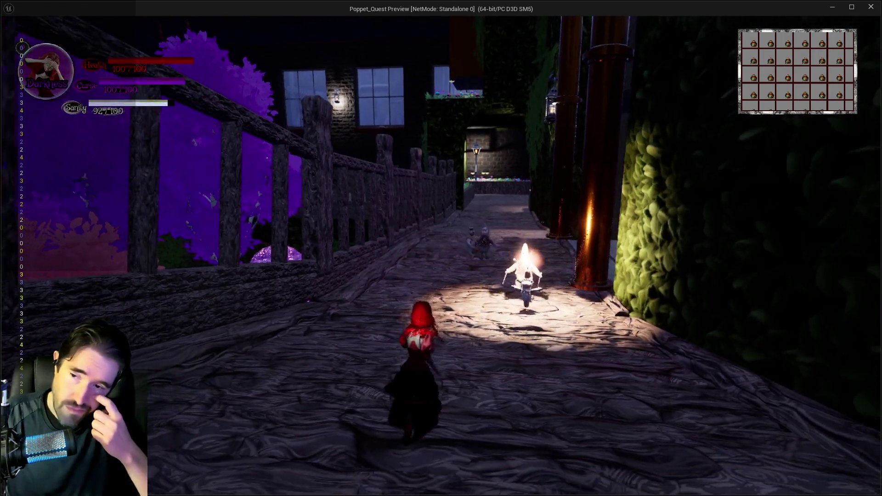
key("w")
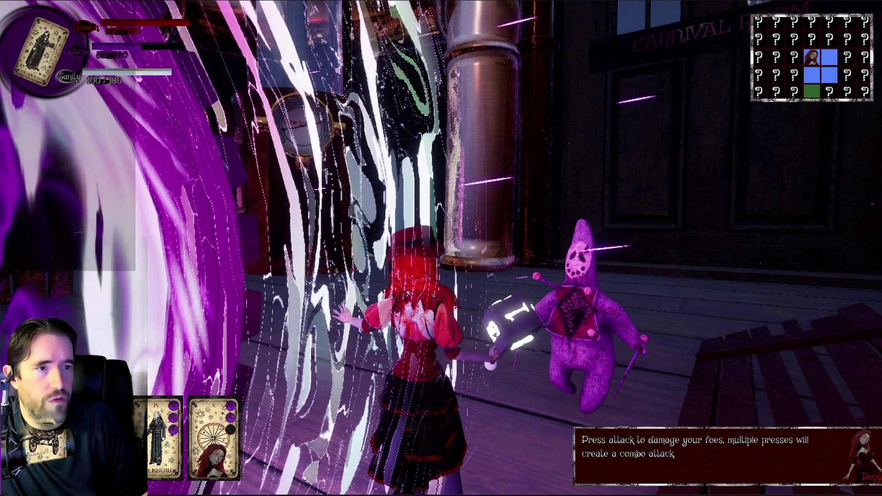
left_click(367, 370)
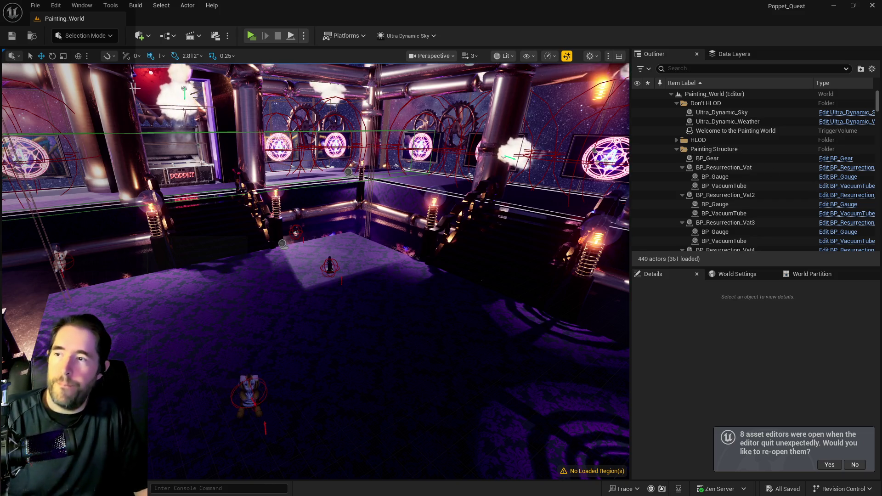
Load Chapter_1_Dead_Girl_Wonderland from File > Recent Levels
left_click(35, 5)
mouse_move(115, 70)
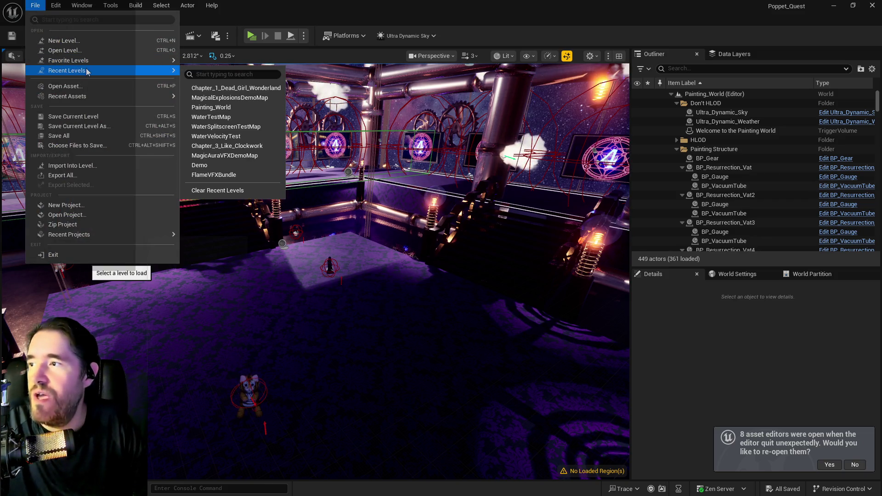
left_click(211, 90)
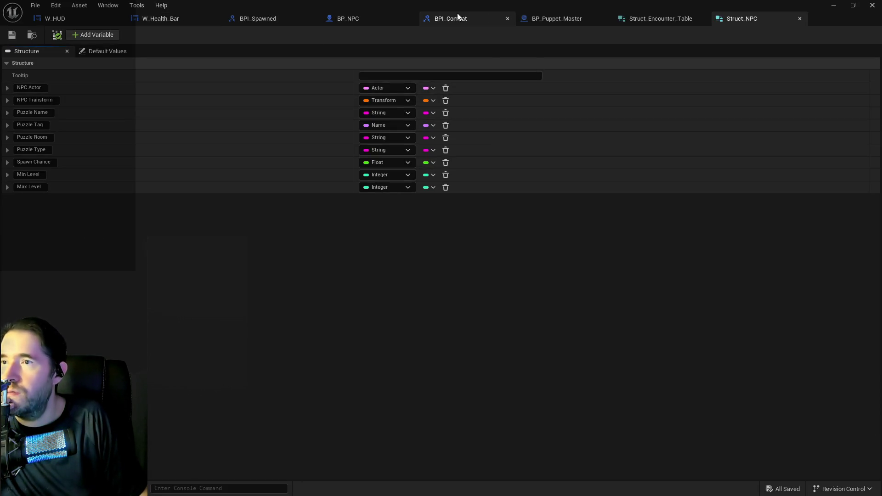
left_click(524, 16)
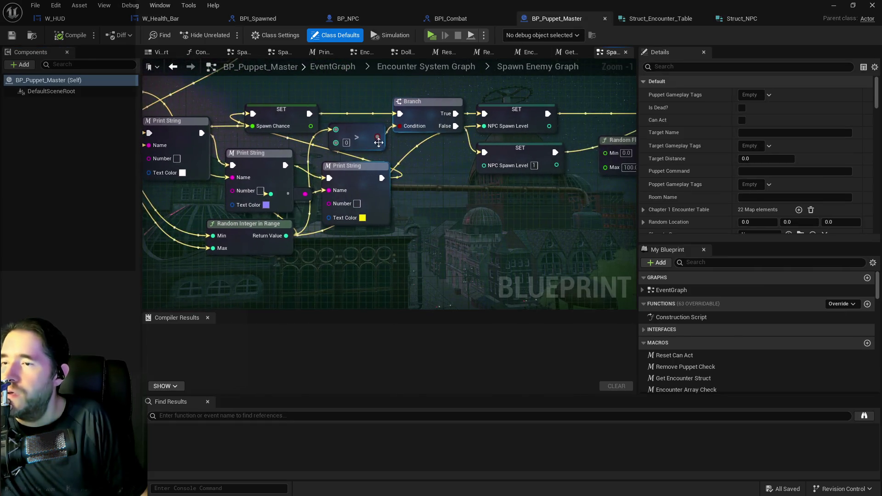
mouse_move(378, 143)
left_mouse_down()
mouse_move(367, 167)
mouse_move(377, 172)
left_mouse_up()
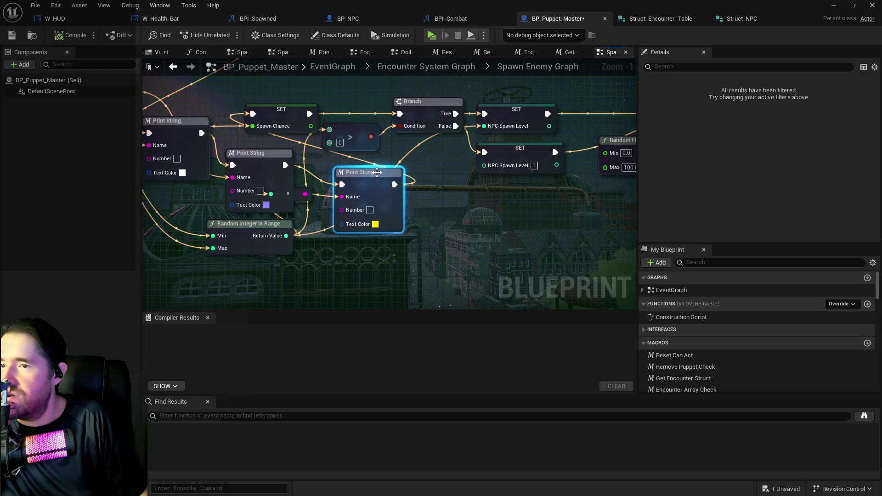
left_click_drag(488, 155, 388, 167)
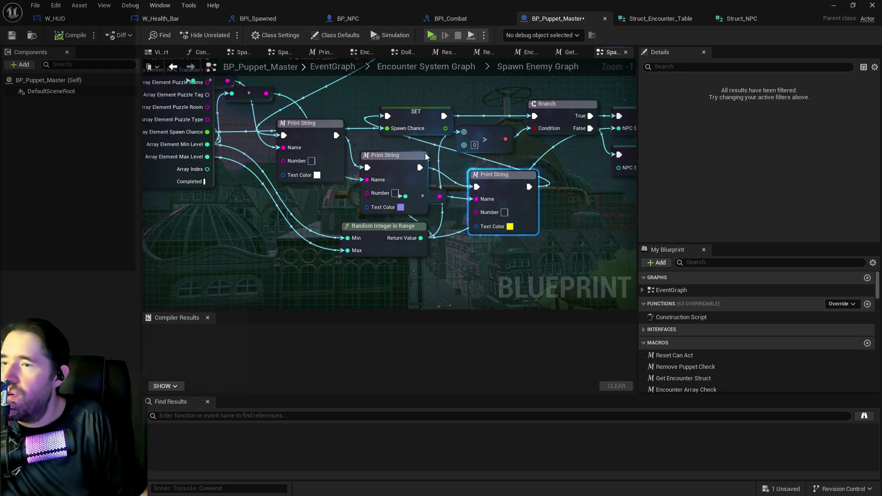
left_click_drag(357, 157, 426, 220)
mouse_move(285, 247)
left_mouse_down()
mouse_move(228, 239)
mouse_move(344, 180)
left_mouse_up()
scroll(344, 180, "down", 2)
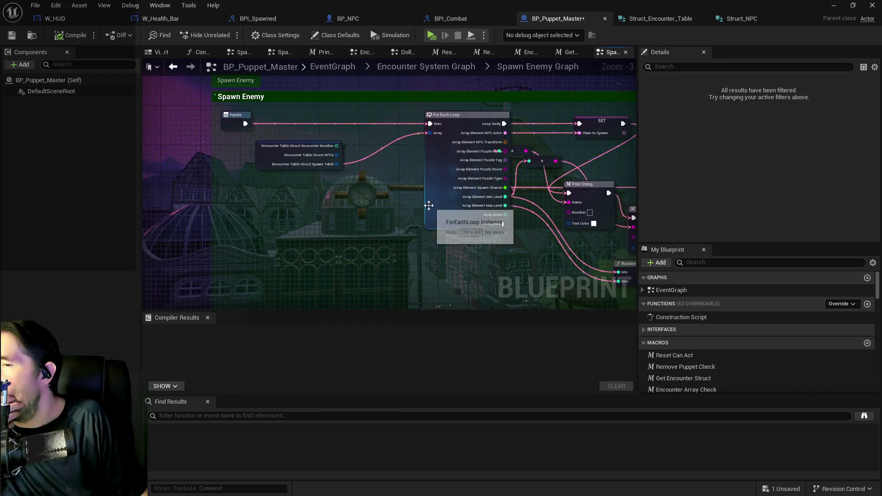
left_click_drag(429, 205, 373, 230)
mouse_move(355, 133)
left_mouse_down()
mouse_move(351, 233)
mouse_move(360, 257)
left_mouse_up()
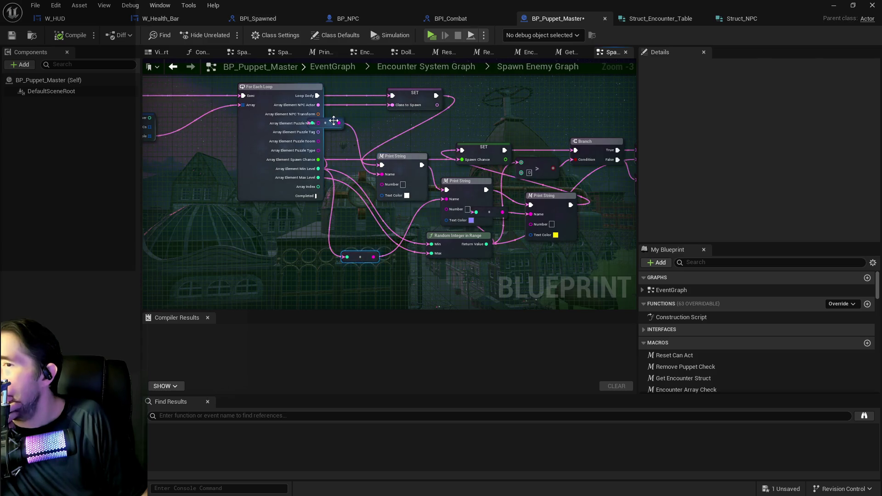
left_click_drag(446, 223, 138, 216)
mouse_move(355, 207)
left_mouse_down()
mouse_move(142, 197)
mouse_move(245, 203)
mouse_move(138, 191)
mouse_move(296, 199)
mouse_move(193, 193)
mouse_move(276, 184)
mouse_move(257, 165)
mouse_move(286, 146)
mouse_move(242, 123)
left_mouse_up()
scroll(316, 153, "down", 1)
mouse_move(316, 152)
left_mouse_down()
mouse_move(239, 110)
mouse_move(270, 162)
mouse_move(369, 174)
left_mouse_up()
left_click_drag(282, 157, 422, 193)
left_click_drag(258, 210, 644, 228)
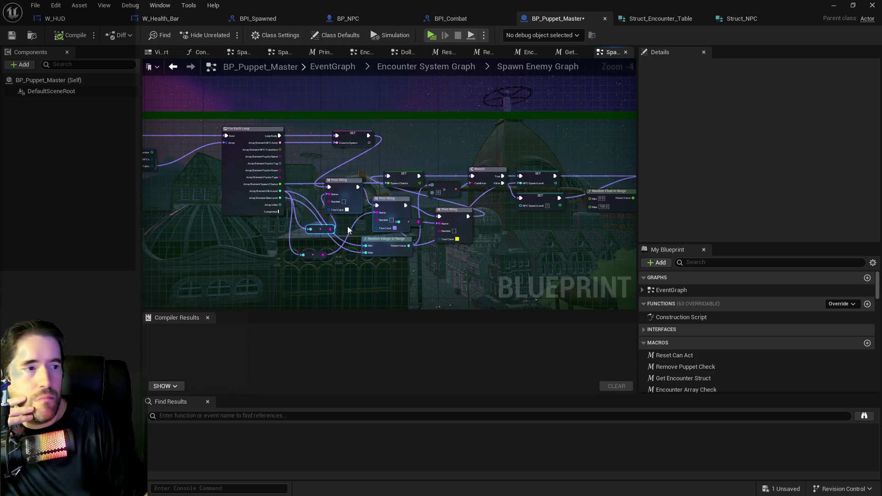
mouse_move(194, 218)
left_mouse_down()
mouse_move(306, 199)
mouse_move(271, 243)
left_mouse_up()
scroll(324, 233, "up", 2)
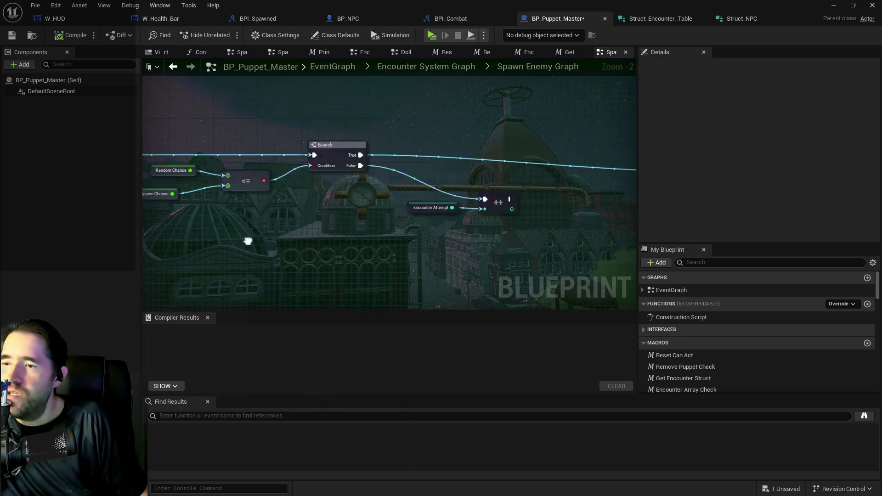
scroll(214, 238, "down", 2)
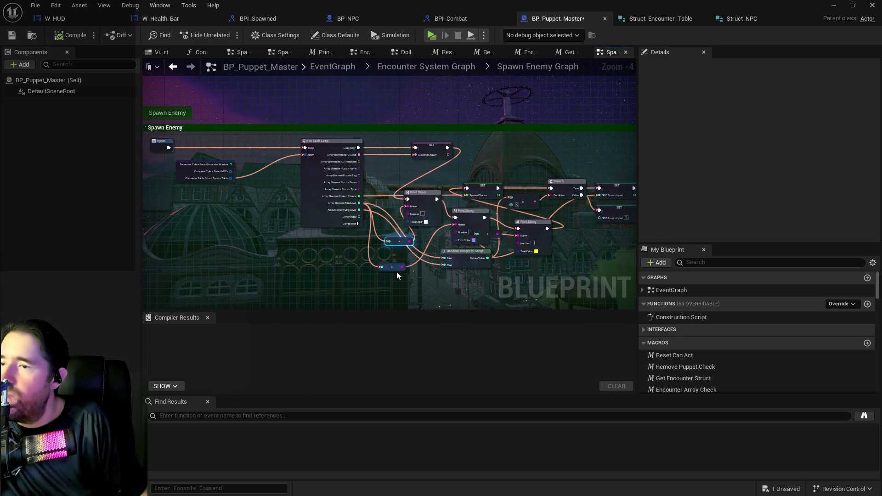
scroll(599, 248, "up", 1)
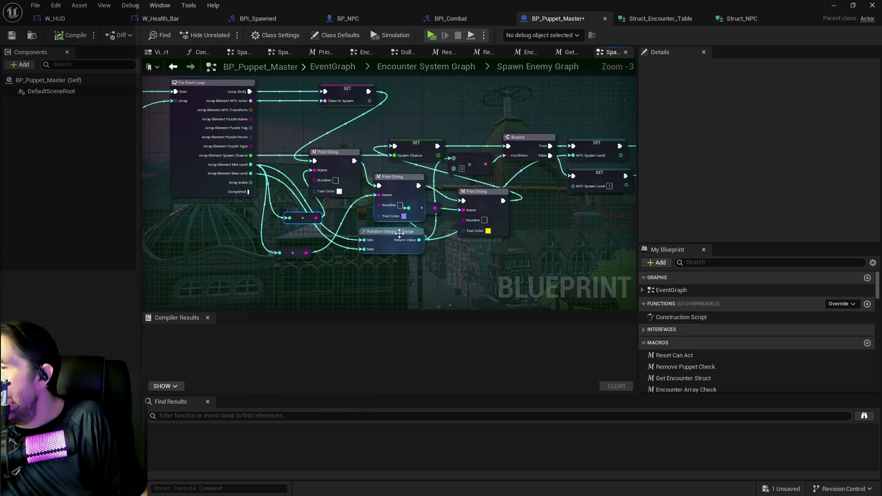
scroll(391, 243, "down", 1)
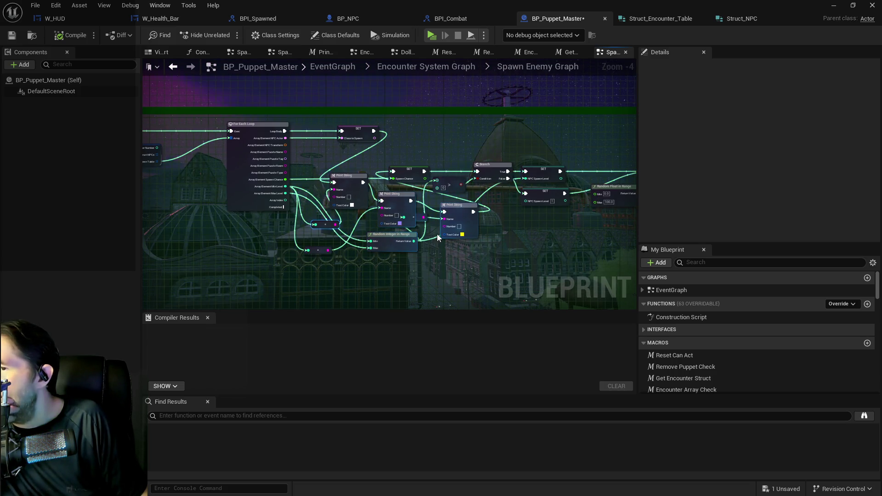
left_click_drag(437, 234, 97, 228)
scroll(228, 187, "down", 2)
scroll(229, 184, "up", 2)
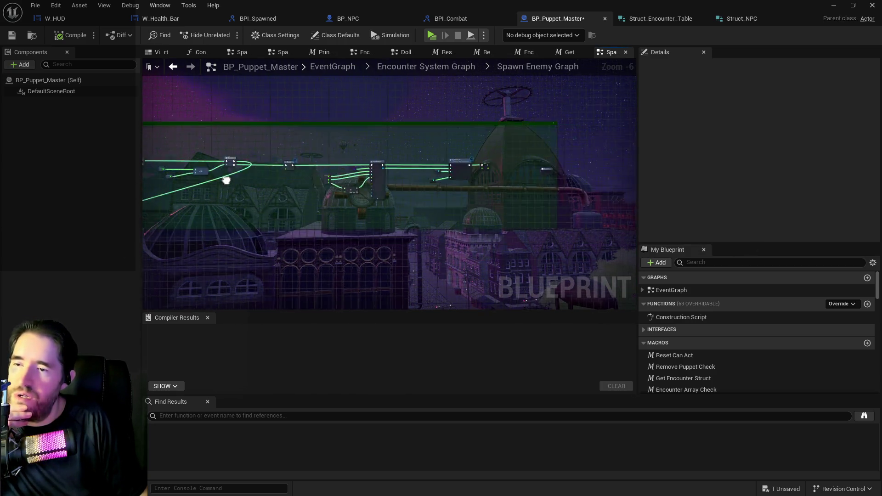
left_click_drag(343, 181, 409, 171)
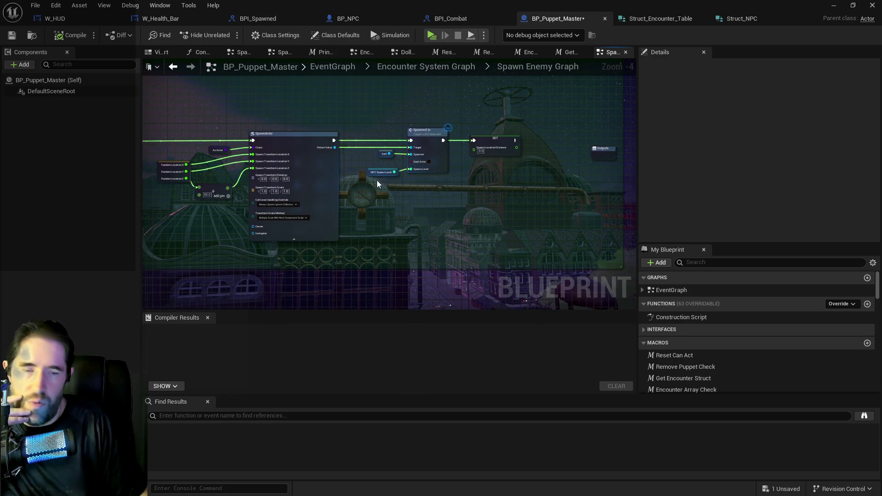
mouse_move(377, 181)
left_mouse_down()
mouse_move(473, 183)
mouse_move(462, 190)
mouse_move(528, 175)
mouse_move(634, 181)
left_mouse_up()
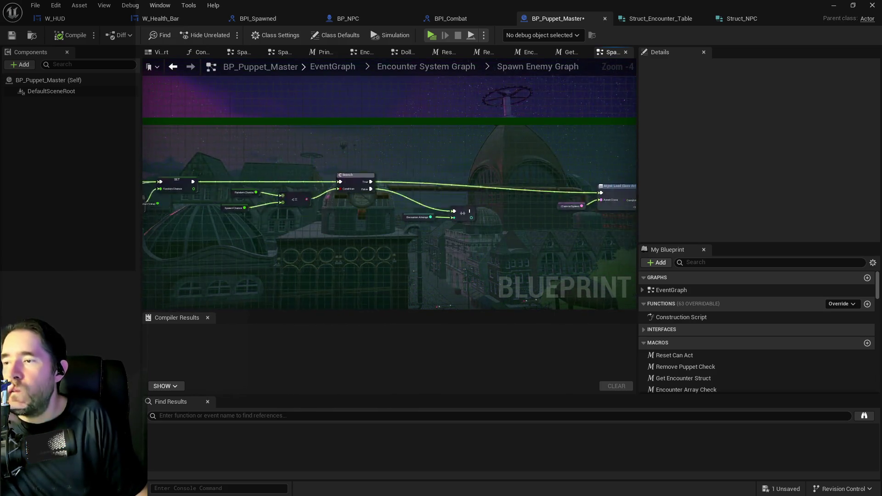
mouse_move(276, 250)
left_mouse_down()
mouse_move(545, 262)
mouse_move(338, 251)
left_mouse_up()
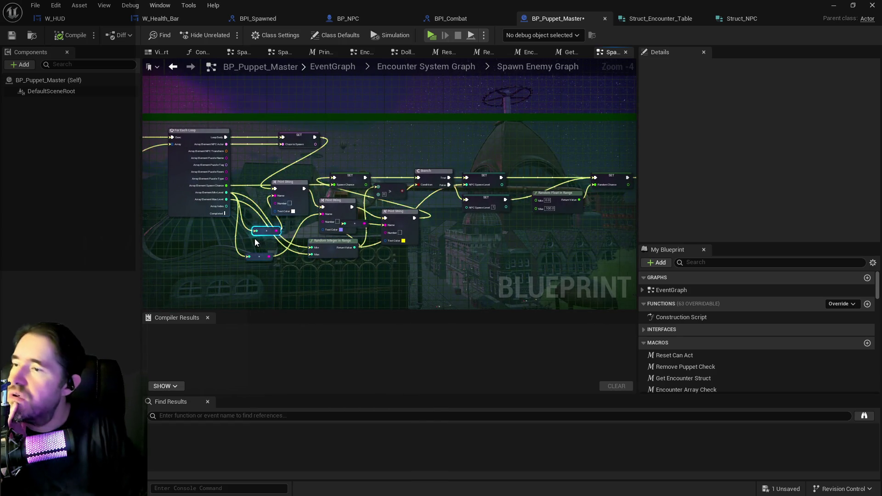
scroll(144, 221, "up", 2)
mouse_move(390, 224)
left_mouse_down()
mouse_move(144, 220)
mouse_move(321, 206)
mouse_move(311, 206)
mouse_move(517, 150)
left_mouse_up()
scroll(311, 206, "down", 2)
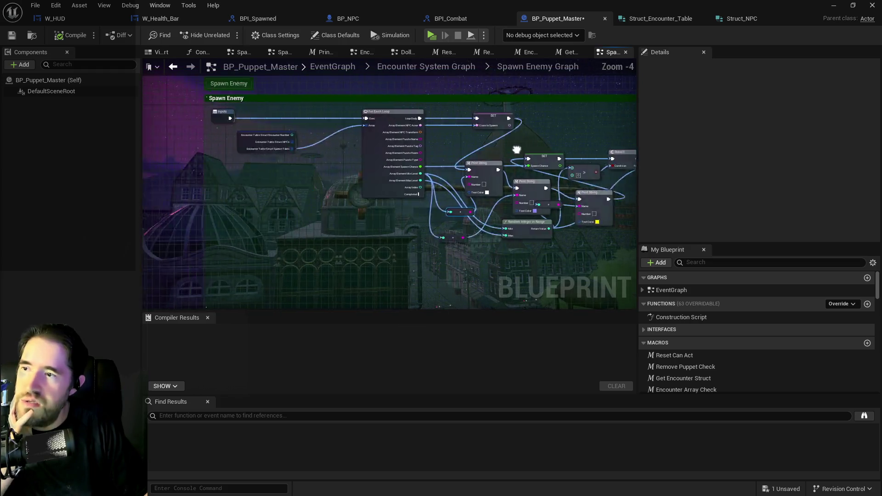
left_click_drag(322, 177, 301, 173)
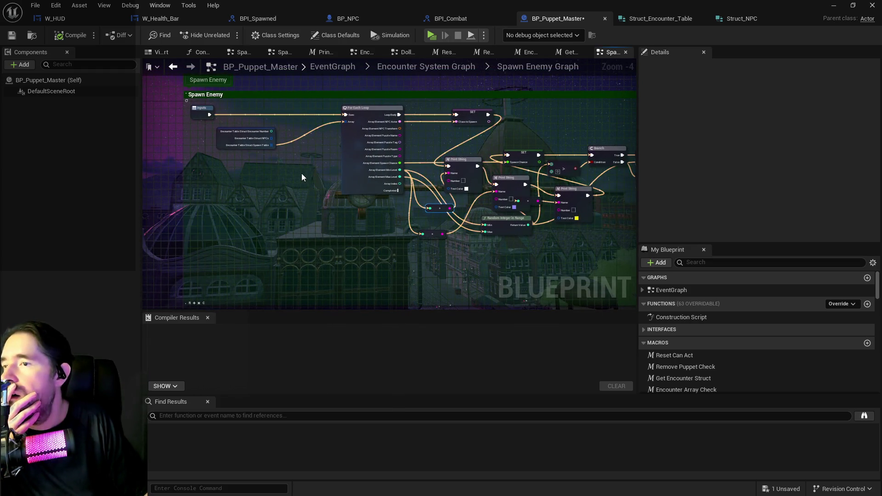
scroll(302, 173, "up", 2)
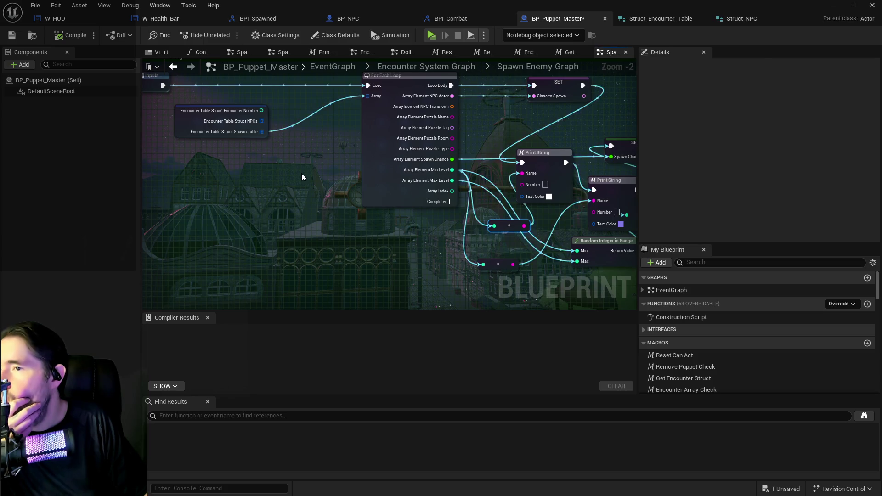
Place a Do N node beside the loop, next to the Spawn Table
mouse_move(261, 133)
left_mouse_down()
mouse_move(295, 198)
mouse_move(317, 215)
left_mouse_up()
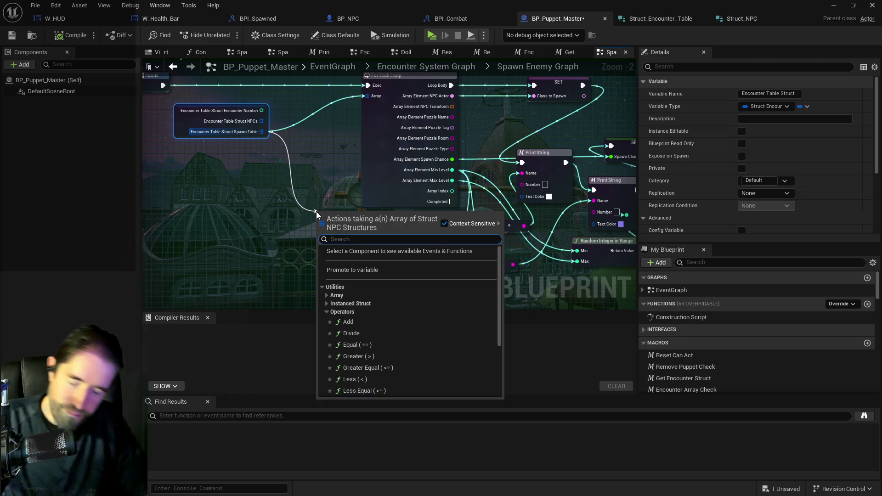
type("arr")
key("BackSpace")
key("BackSpace")
key("BackSpace")
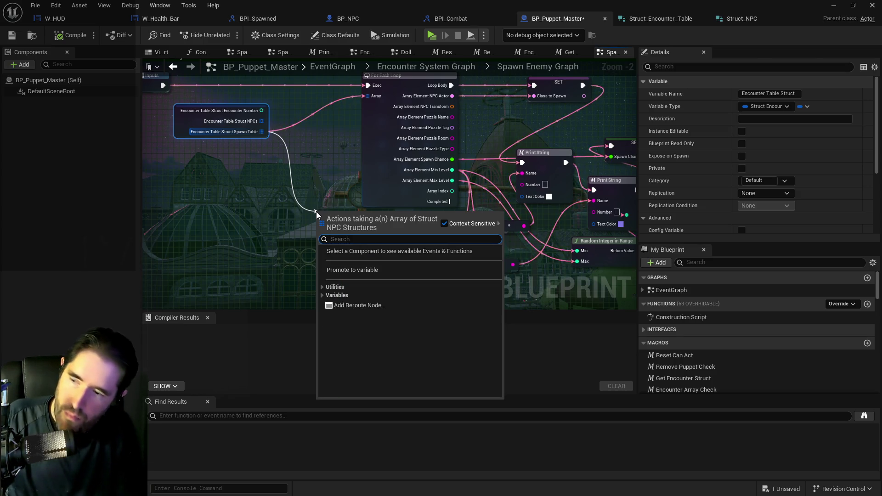
left_click(317, 214)
left_click_drag(262, 132, 303, 179)
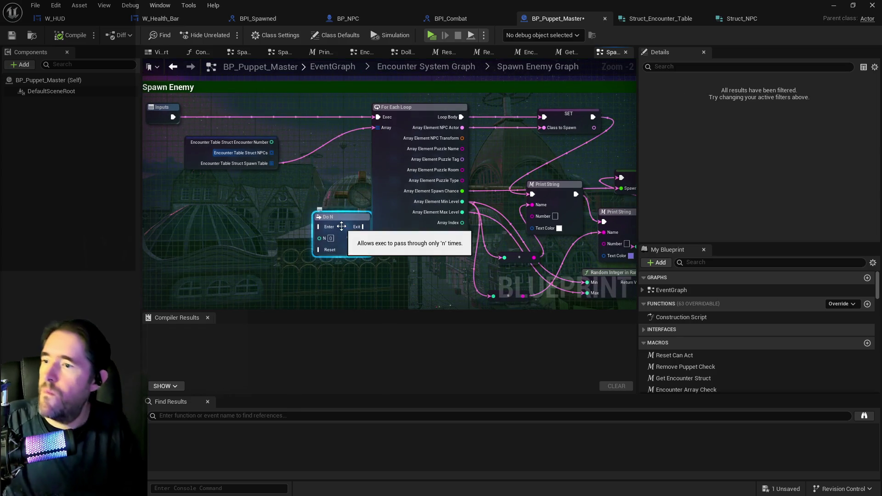
left_click_drag(341, 226, 332, 214)
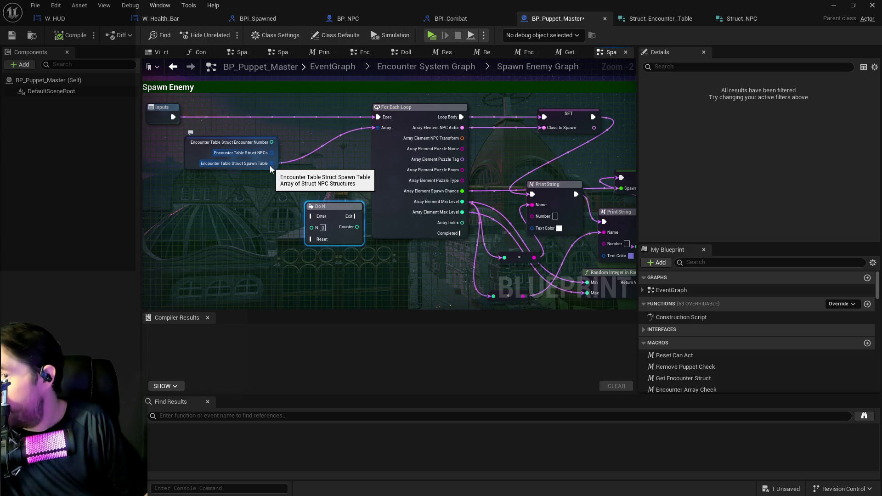
Feed the Spawn Table's Length into Do N's N and drive Enter from Inputs
left_click_drag(271, 163, 224, 215)
type("length")
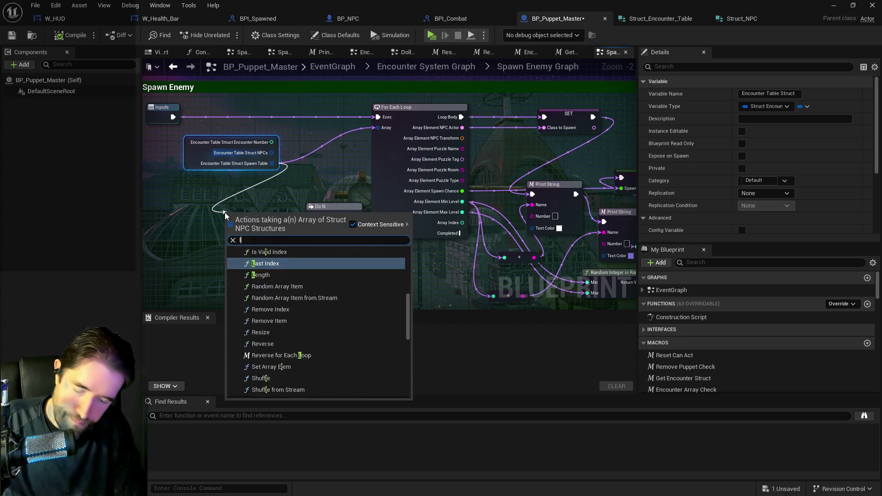
left_click(261, 268)
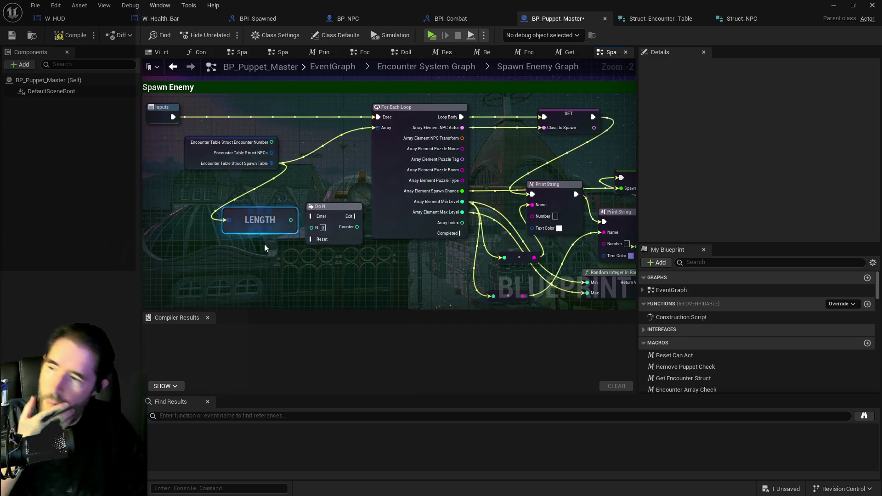
left_click_drag(268, 242, 311, 227)
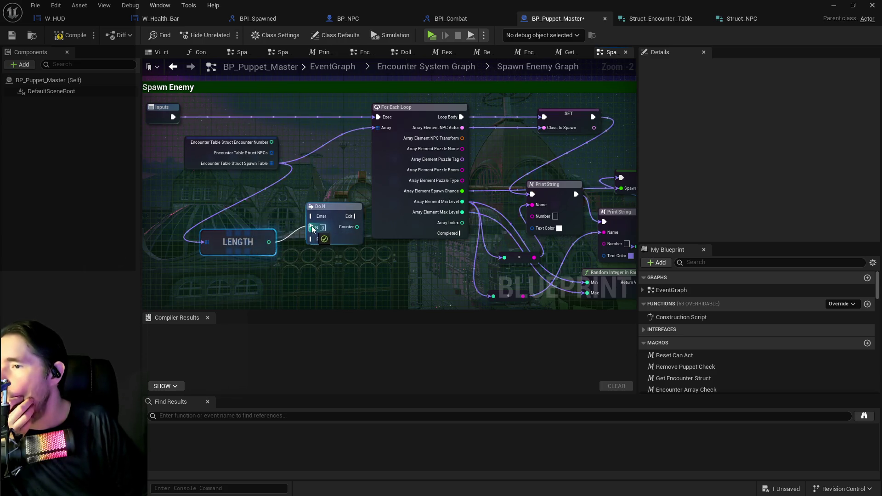
mouse_move(174, 118)
left_mouse_down()
mouse_move(188, 138)
mouse_move(313, 219)
mouse_move(279, 163)
mouse_move(301, 191)
mouse_move(275, 180)
left_mouse_up()
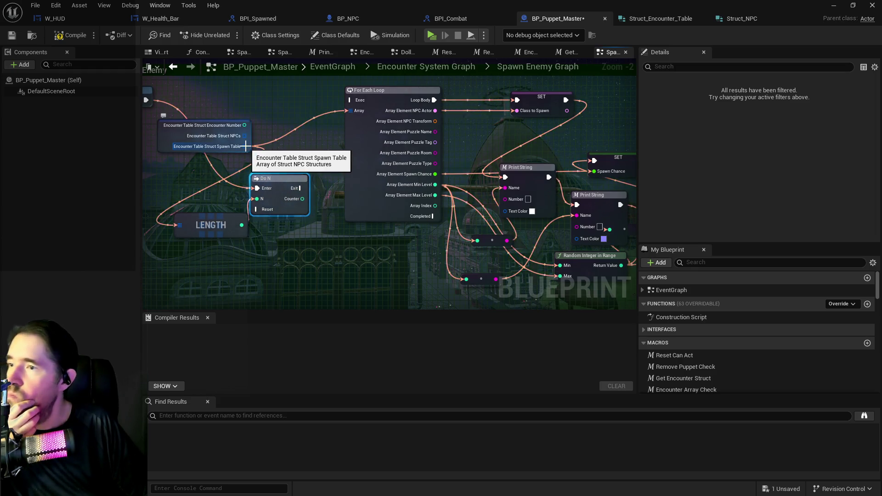
mouse_move(275, 181)
left_mouse_down()
mouse_move(297, 197)
mouse_move(272, 206)
mouse_move(283, 209)
left_mouse_up()
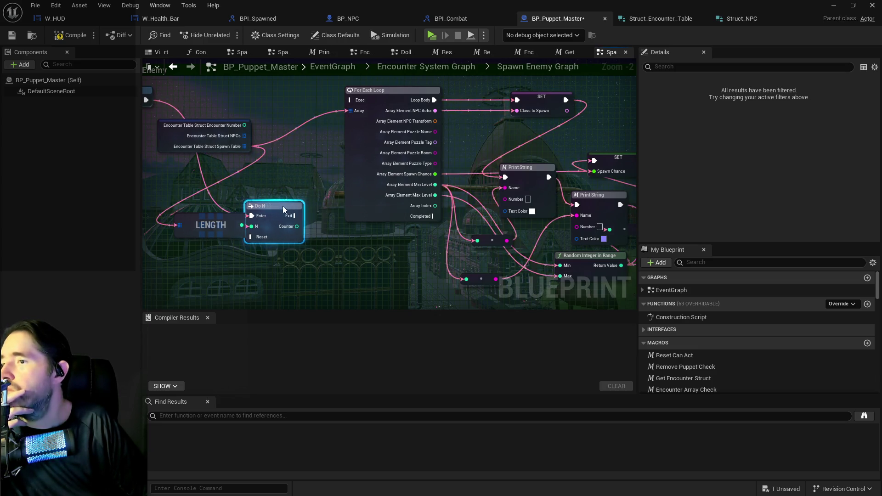
mouse_move(207, 147)
left_mouse_down()
mouse_move(196, 188)
mouse_move(201, 213)
mouse_move(280, 216)
mouse_move(202, 214)
left_mouse_up()
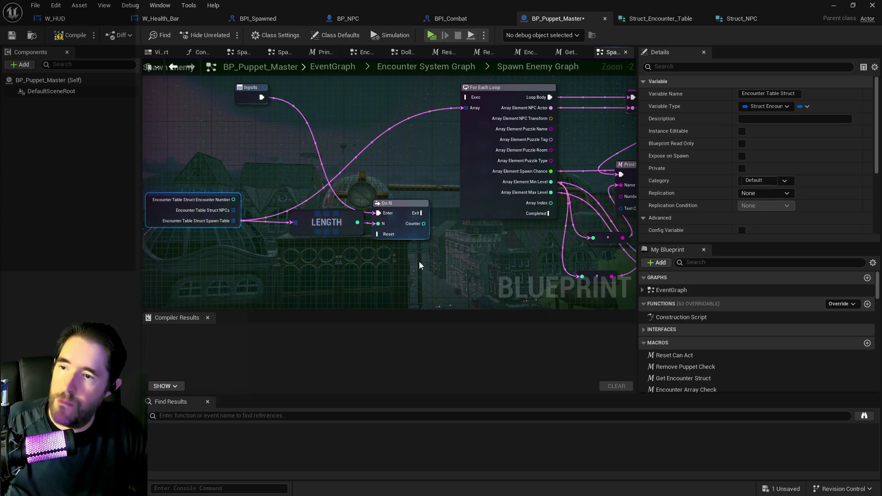
Paste a copy of the Encounter Table Struct node and add a Get node on its Spawn Table
key("ctrl+v")
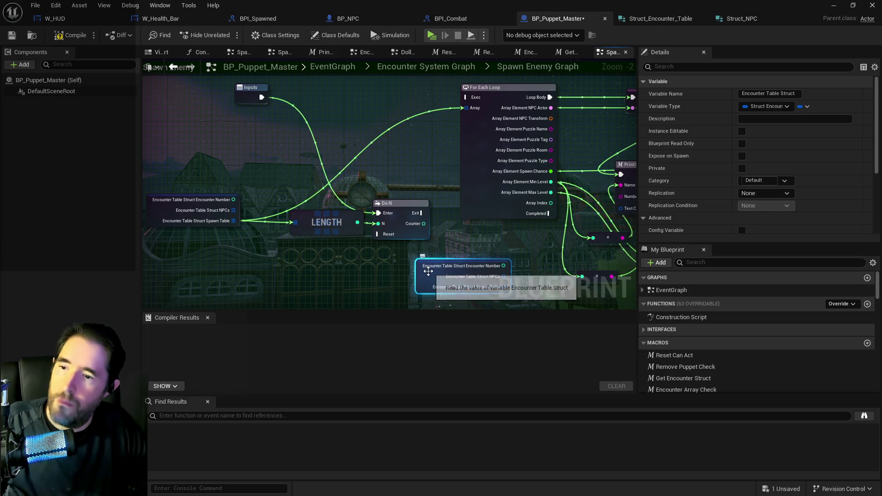
left_click_drag(417, 280, 378, 280)
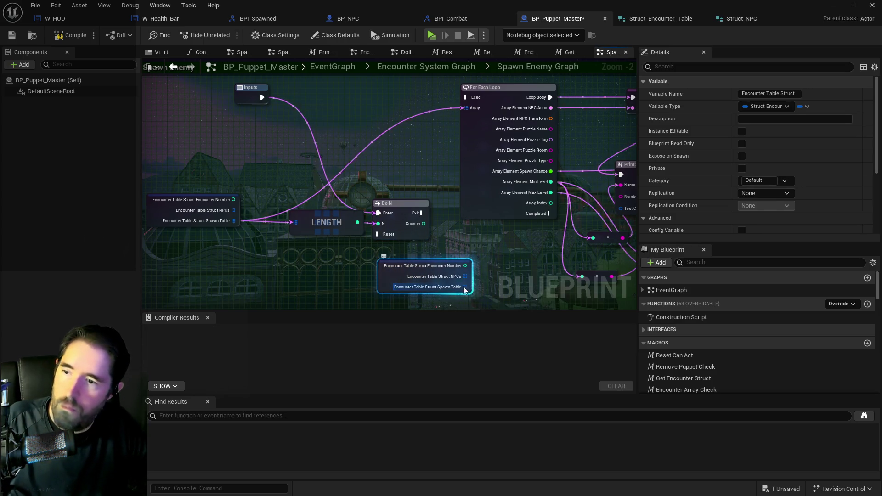
left_click_drag(494, 279, 495, 277)
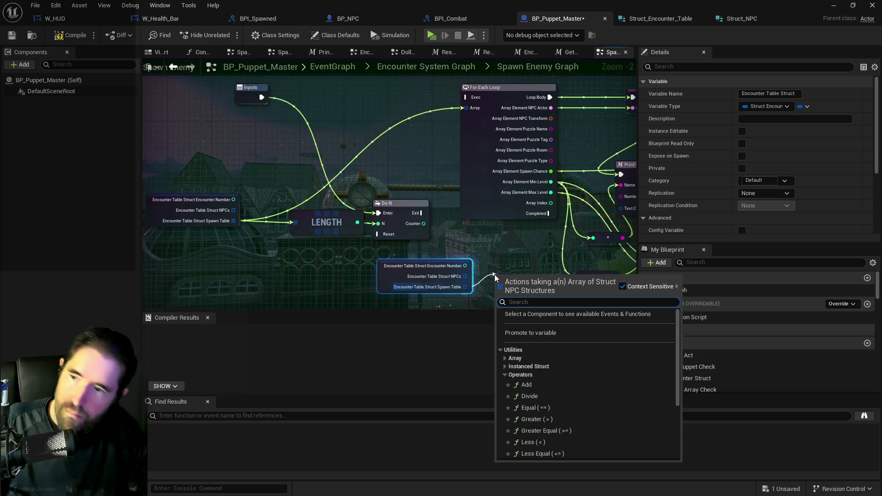
type("get")
key("Return")
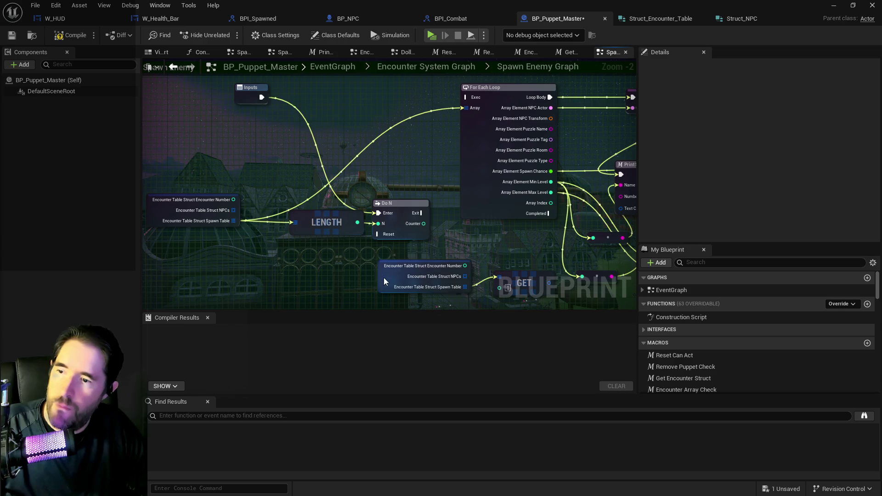
left_click_drag(385, 282, 336, 281)
Promote Do N's Counter to variable 'Spawn Enemy Do N Counter' and run its SET from Exit
mouse_move(147, 189)
left_mouse_down()
mouse_move(230, 216)
mouse_move(411, 232)
mouse_move(326, 272)
mouse_move(383, 296)
mouse_move(299, 218)
mouse_move(313, 189)
mouse_move(298, 189)
mouse_move(311, 229)
mouse_move(302, 191)
left_mouse_up()
mouse_move(372, 205)
left_mouse_down()
mouse_move(368, 247)
mouse_move(365, 230)
left_mouse_up()
mouse_move(325, 188)
left_mouse_down()
mouse_move(331, 217)
mouse_move(377, 203)
left_mouse_up()
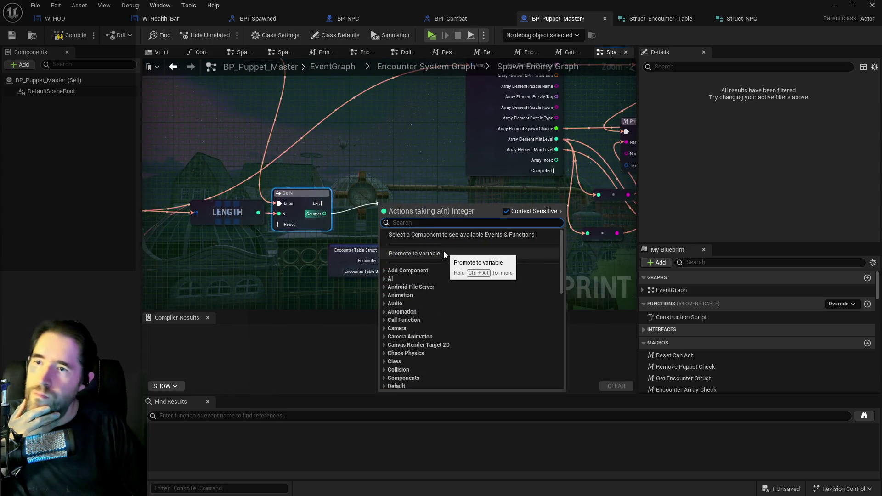
left_click(443, 253)
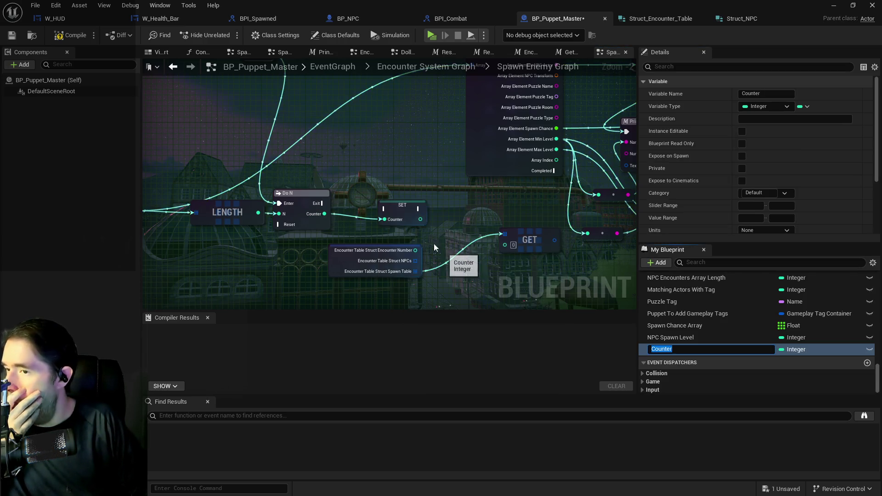
left_click(656, 348)
type("Spawn Enemy Do N")
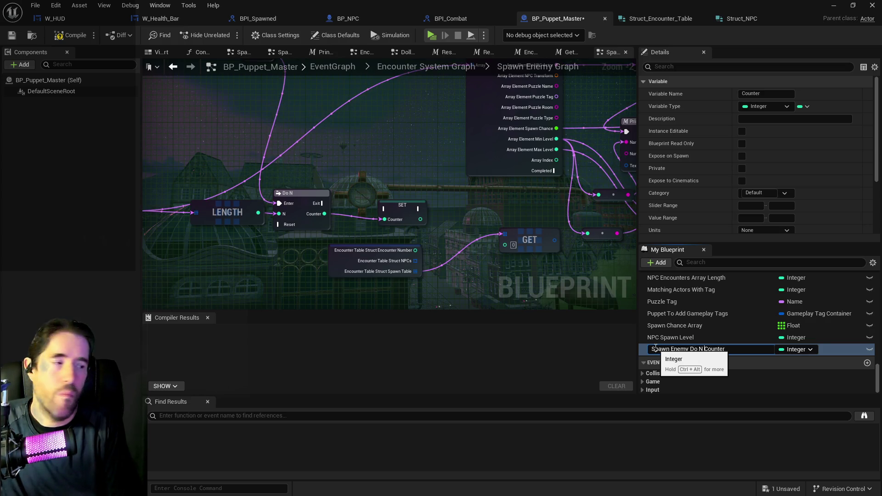
key("Return")
mouse_move(348, 208)
left_mouse_down()
mouse_move(372, 227)
mouse_move(415, 220)
mouse_move(398, 210)
left_mouse_up()
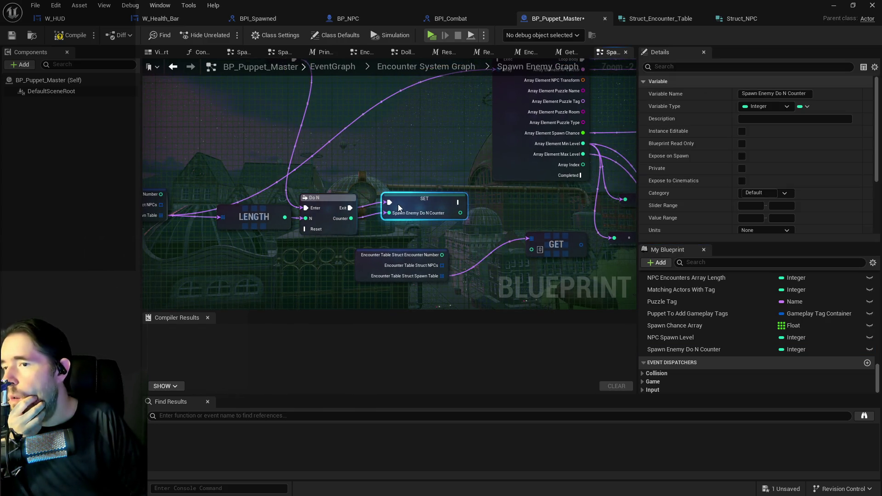